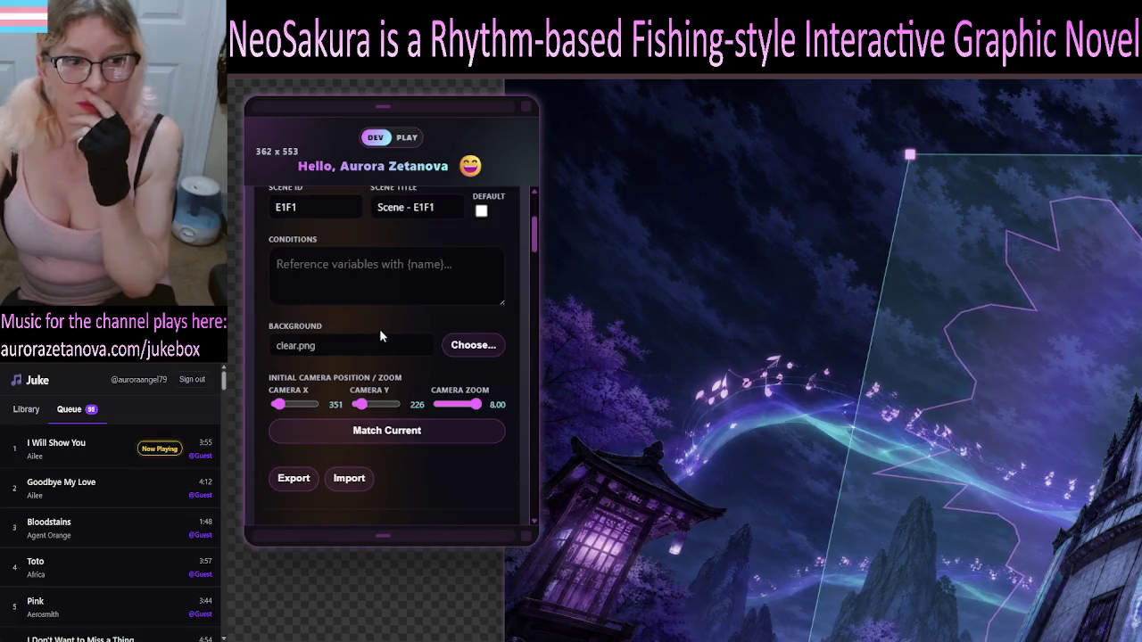
- Collapse all editor sections using the Expand/Collapse All toggle
scroll(410, 351, "down", 2)
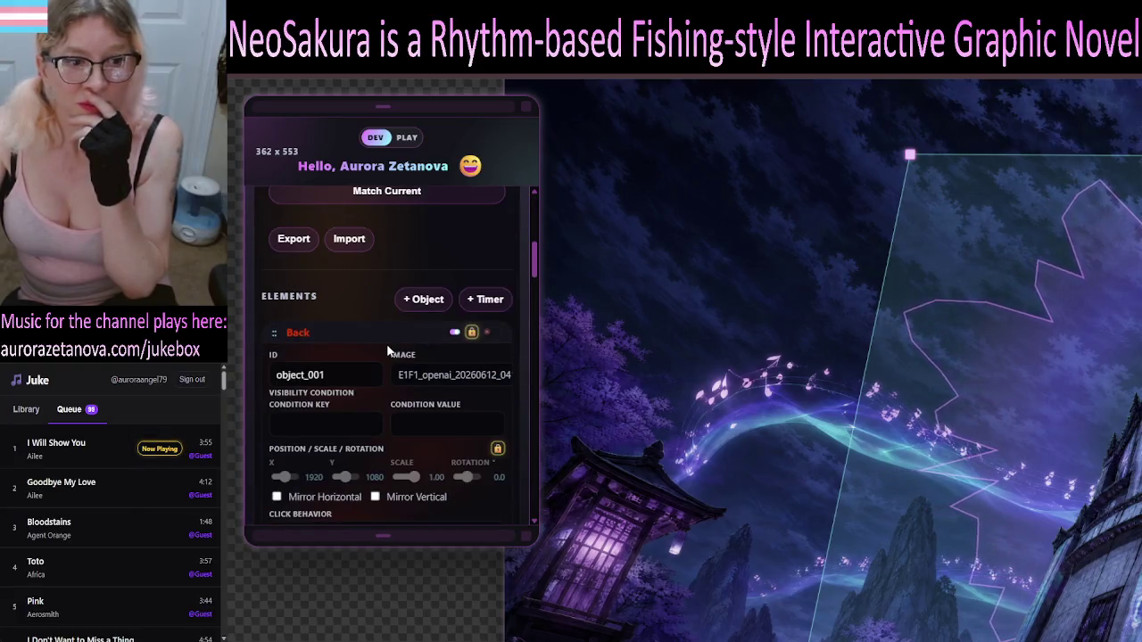
scroll(371, 318, "down", 1)
scroll(371, 318, "down", 3)
scroll(449, 348, "up", 2)
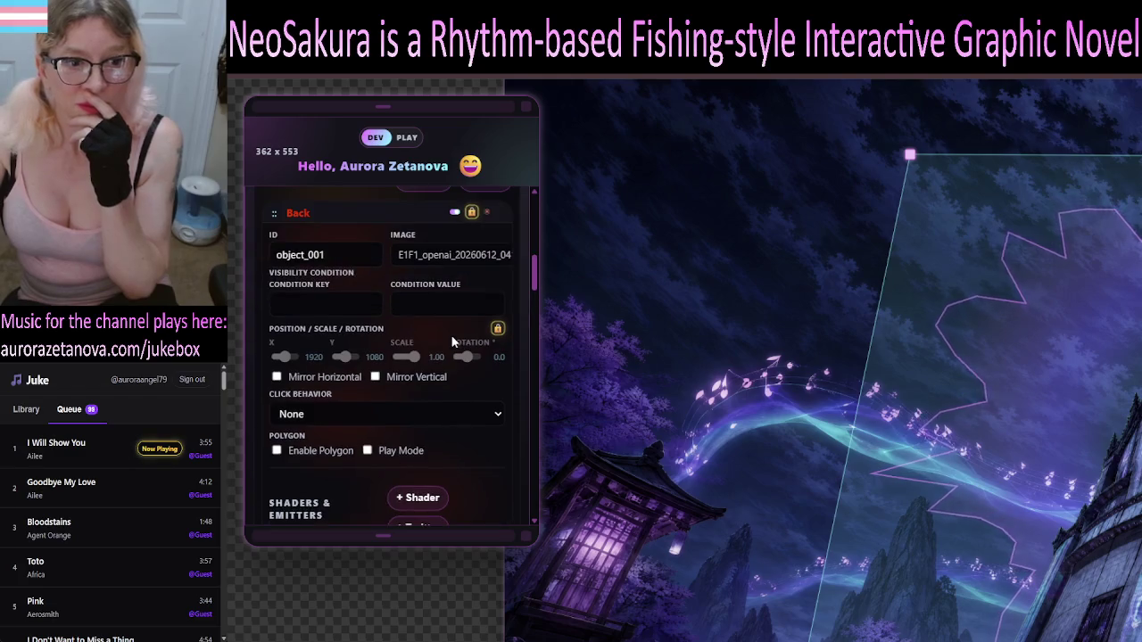
left_click_drag(535, 282, 535, 209)
left_click(288, 276)
left_click(289, 275)
left_click(288, 275)
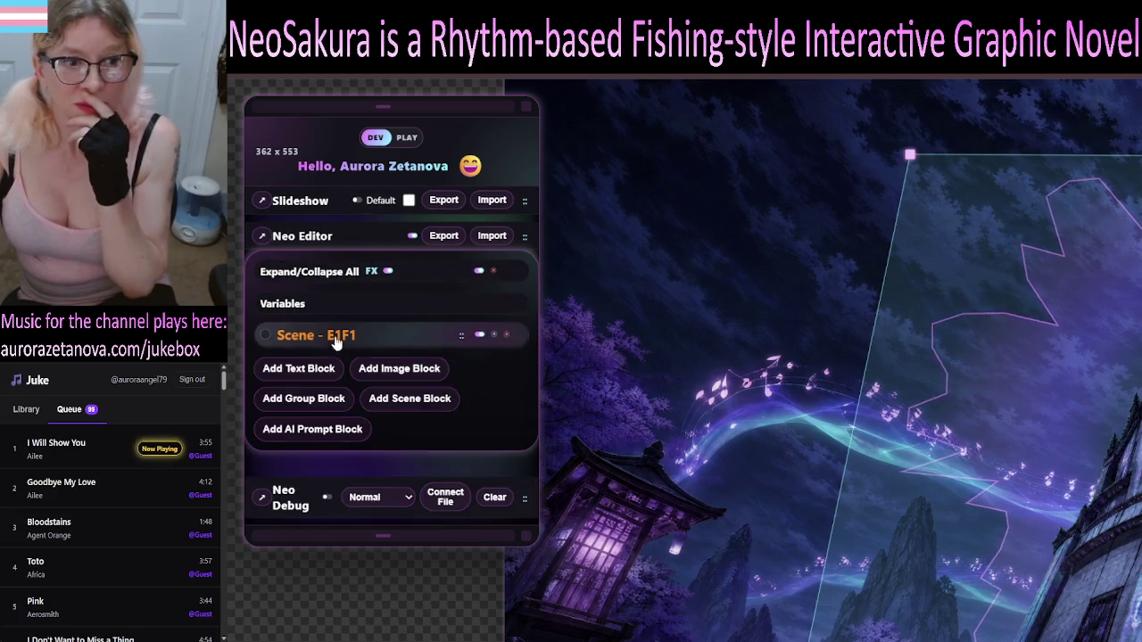
- Reopen the Scene - E1F1 section, scroll to Elements and lock Tower Glow
left_click(326, 333)
scroll(413, 362, "down", 5)
scroll(413, 362, "down", 3)
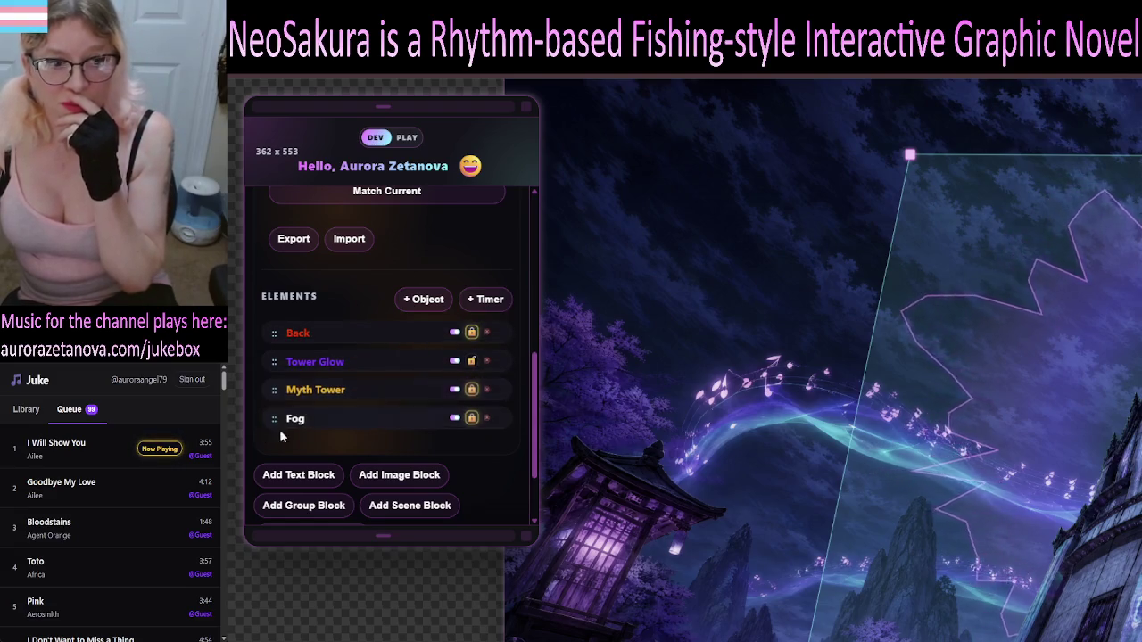
left_click(471, 360)
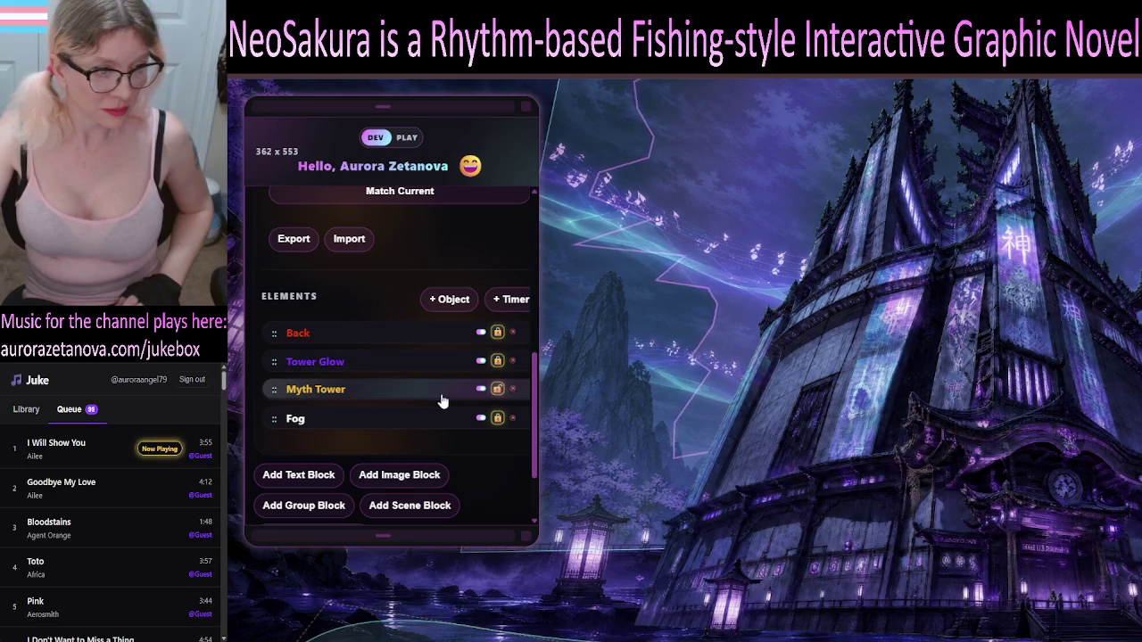
- Open the Myth Tower element's properties
left_click(990, 405)
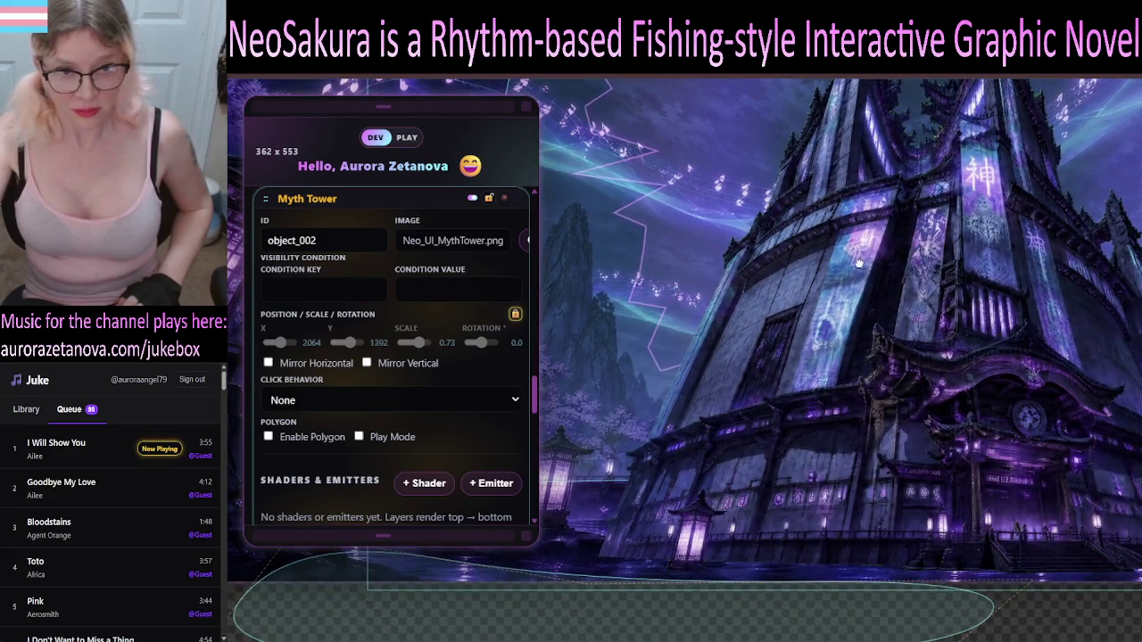
- Unlock Myth Tower's position and scale so it can be repositioned
left_click(515, 315)
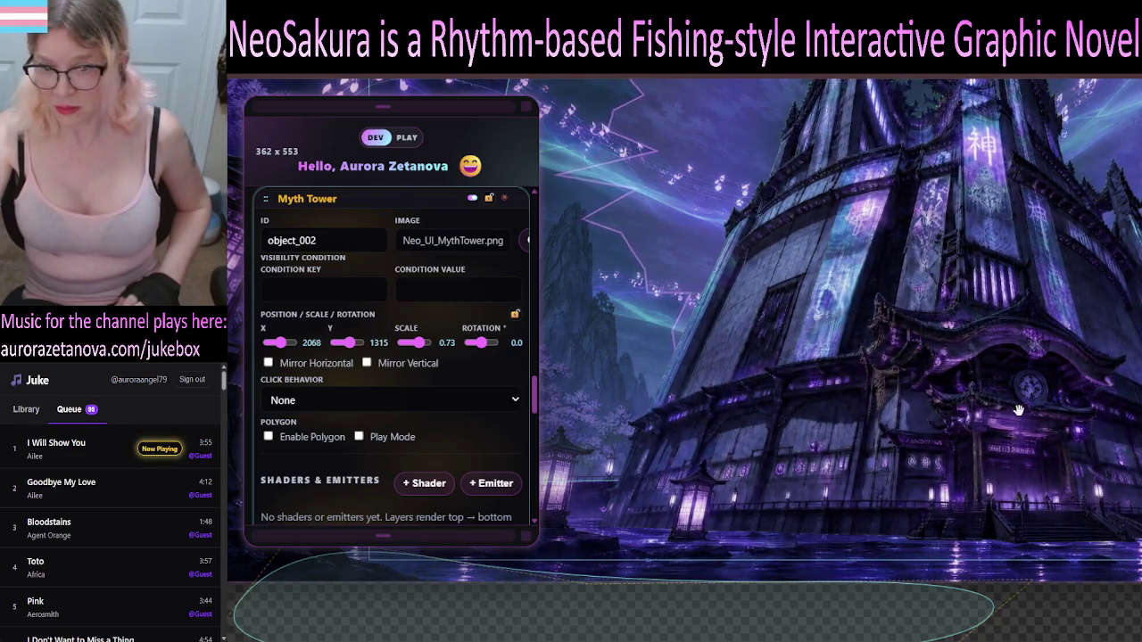
scroll(1095, 447, "down", 1)
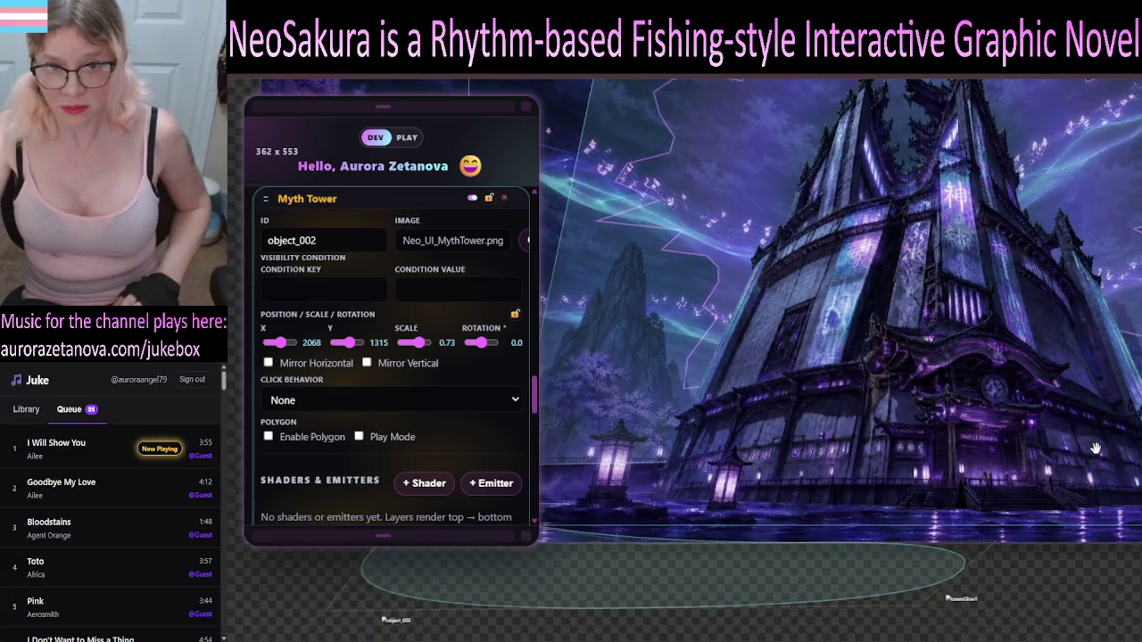
scroll(1095, 447, "down", 3)
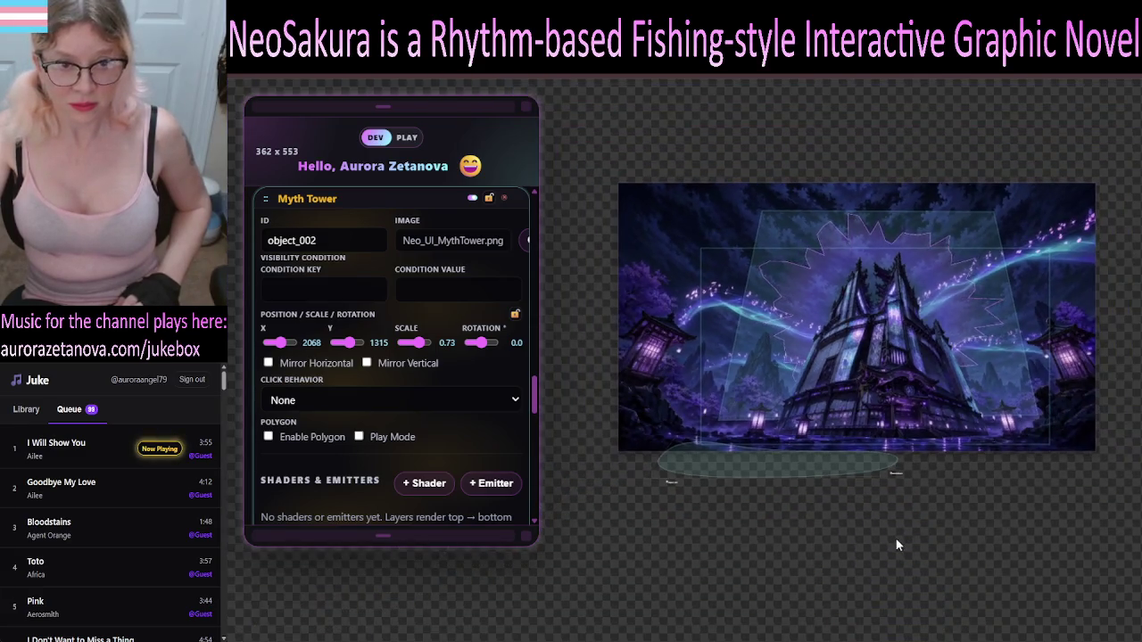
scroll(895, 520, "up", 2)
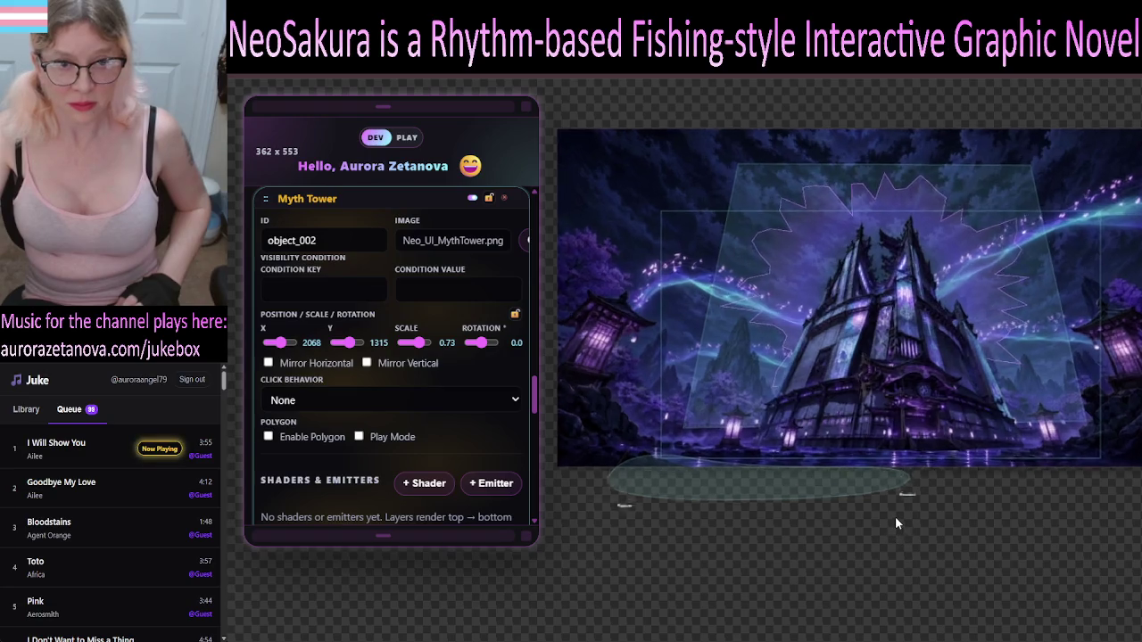
scroll(895, 516, "up", 5)
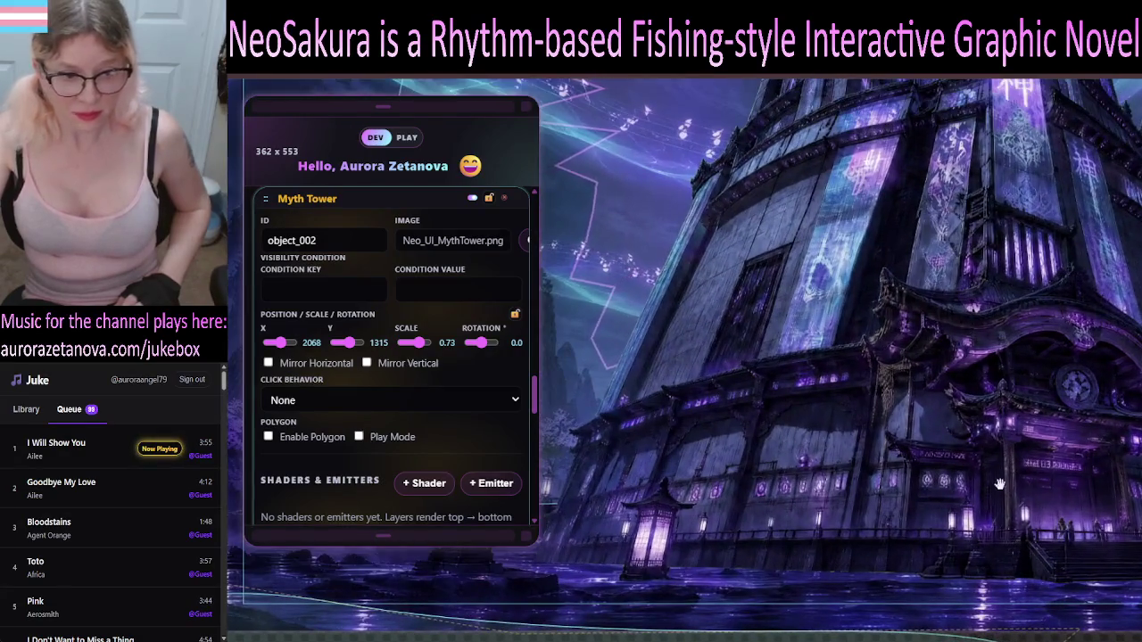
- Re-lock Myth Tower's position and scale and check the tower's framing on the canvas
left_click(514, 314)
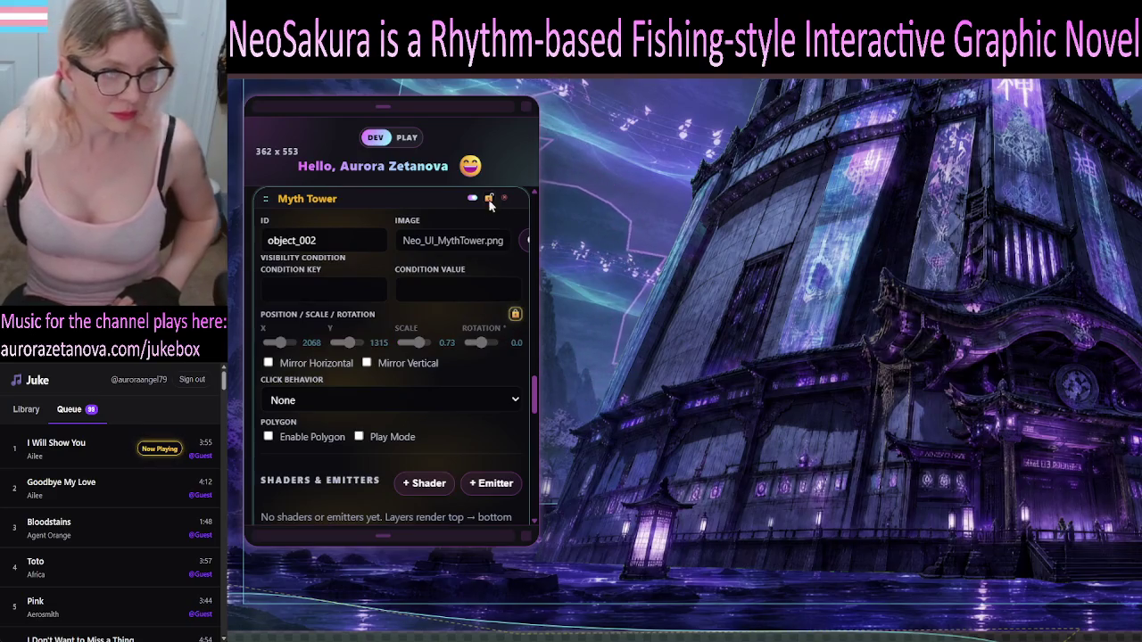
scroll(950, 403, "down", 2)
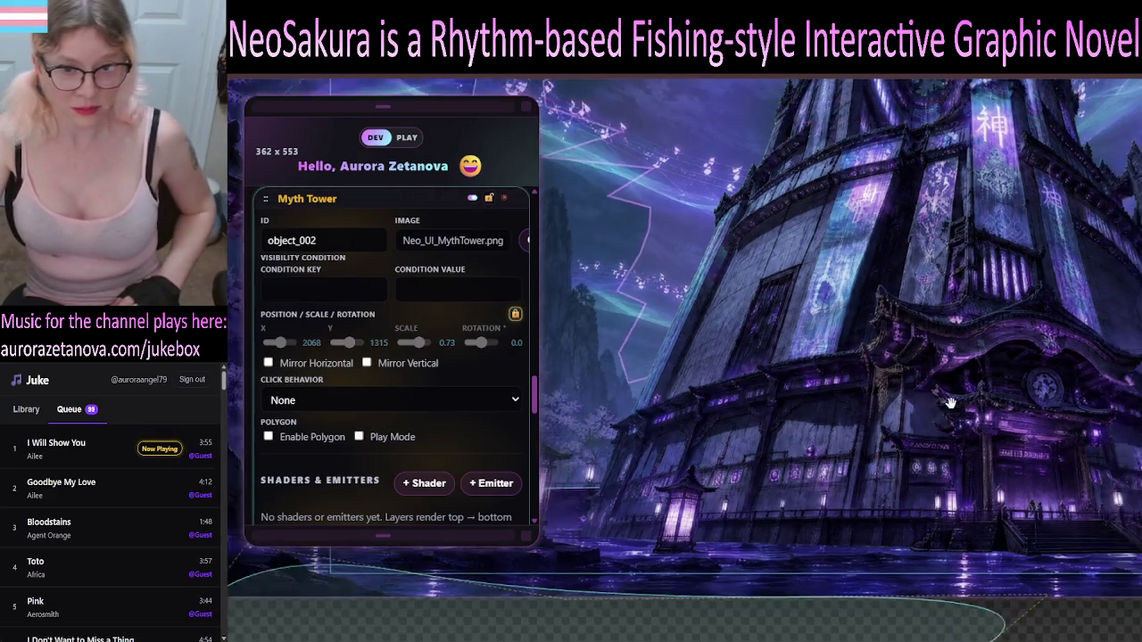
scroll(950, 404, "down", 1)
scroll(951, 401, "up", 3)
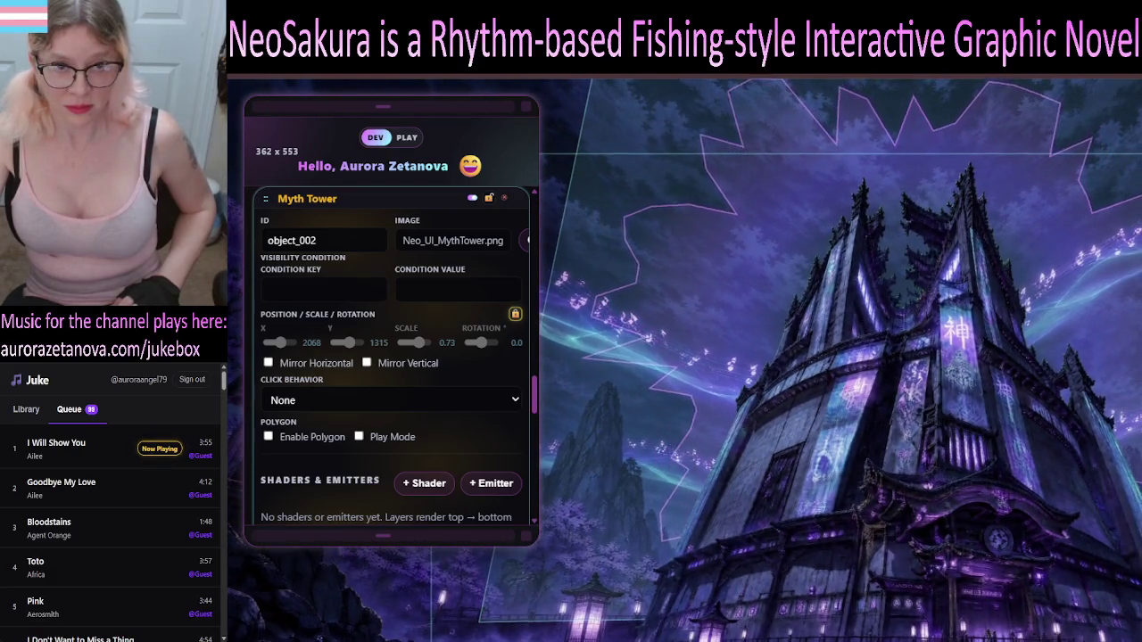
scroll(952, 401, "down", 2)
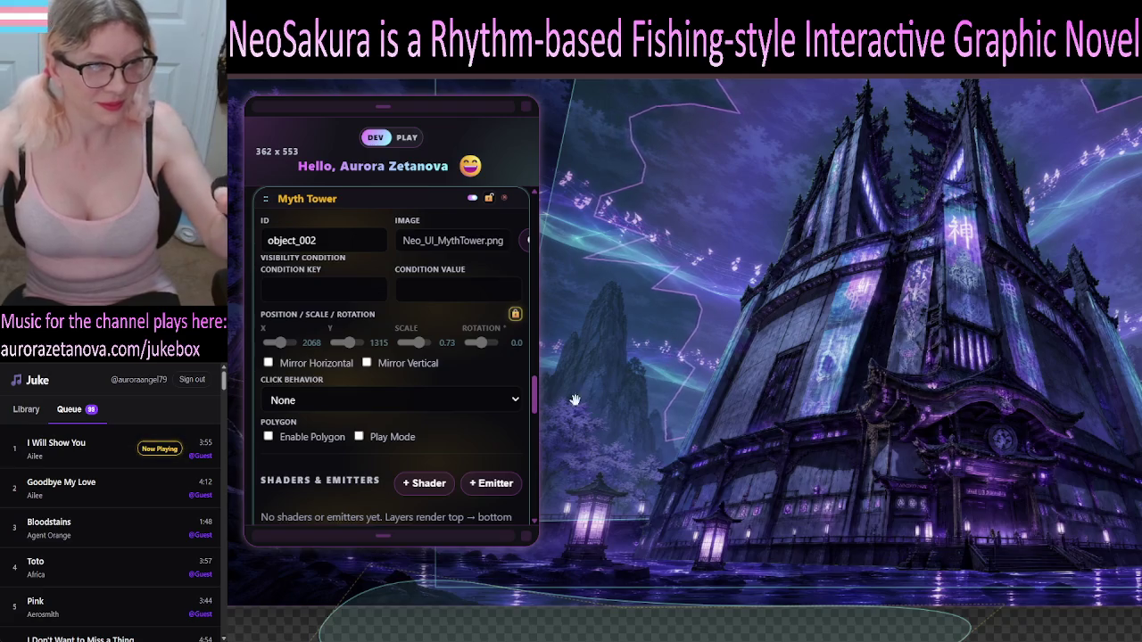
- Collapse the Myth Tower and Fog element settings
scroll(375, 366, "up", 3)
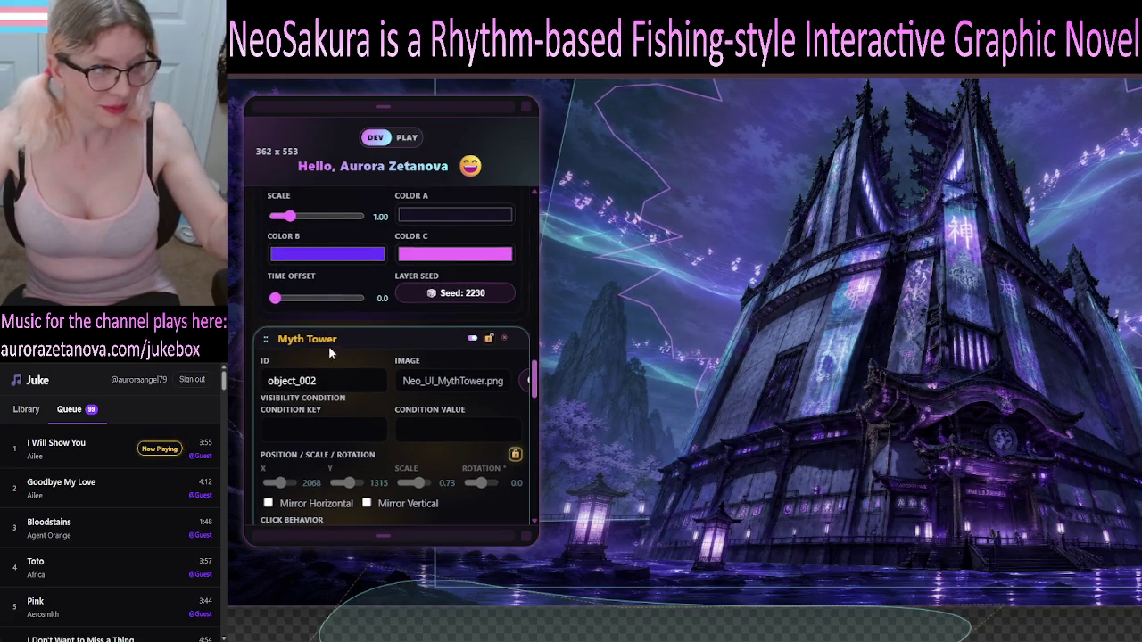
left_click(328, 339)
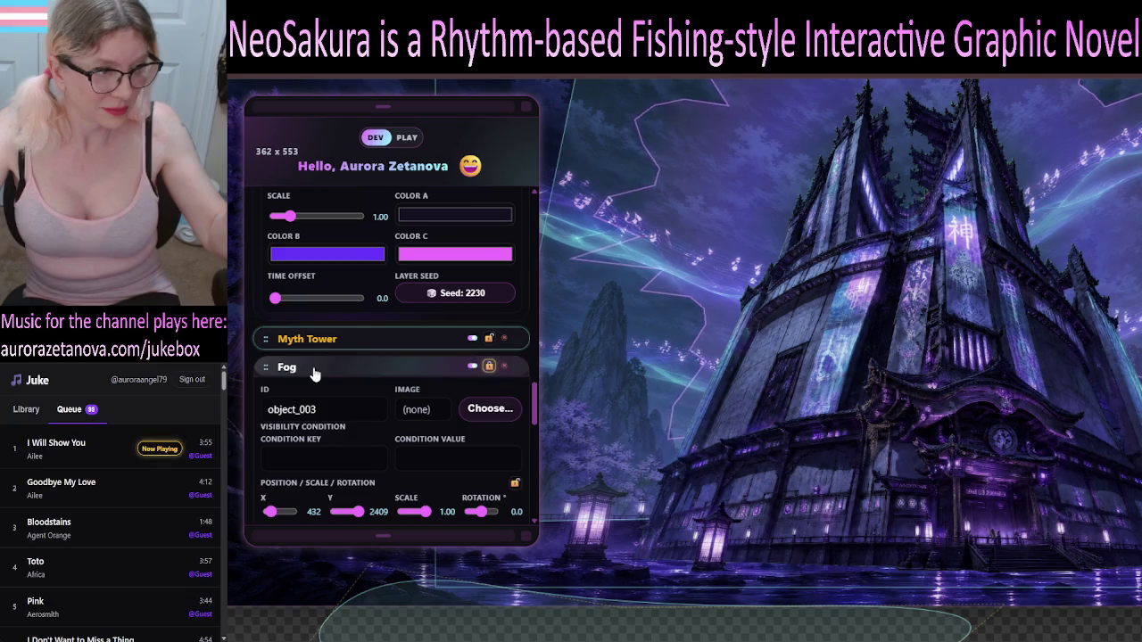
left_click(357, 366)
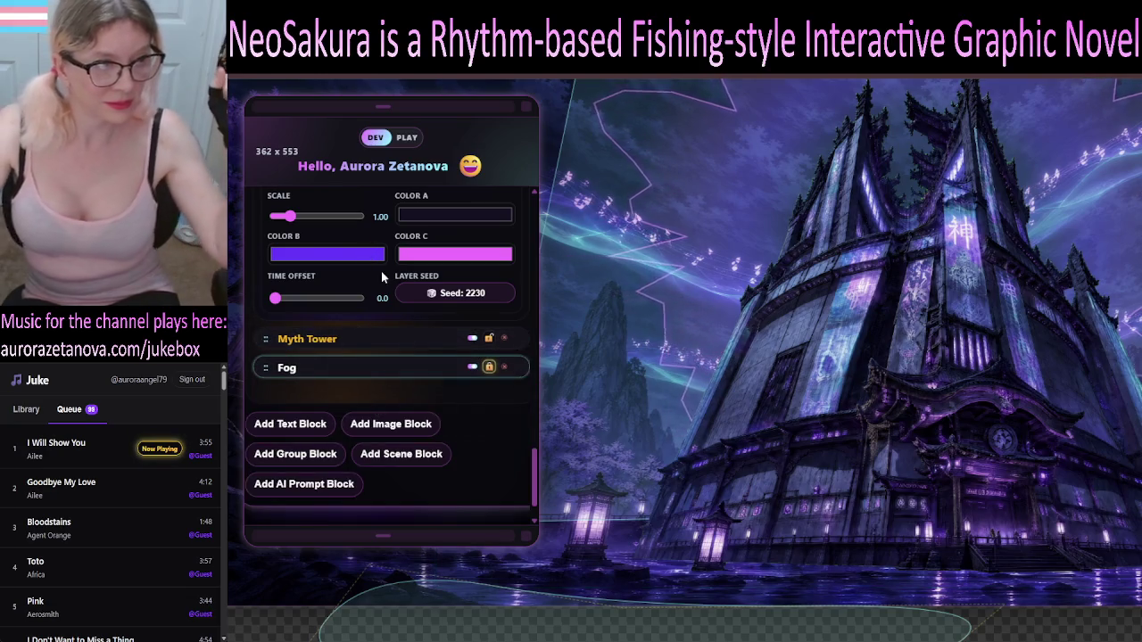
- Scroll up to the Tower Glow block and collapse its settings
scroll(386, 286, "up", 3)
scroll(381, 304, "up", 3)
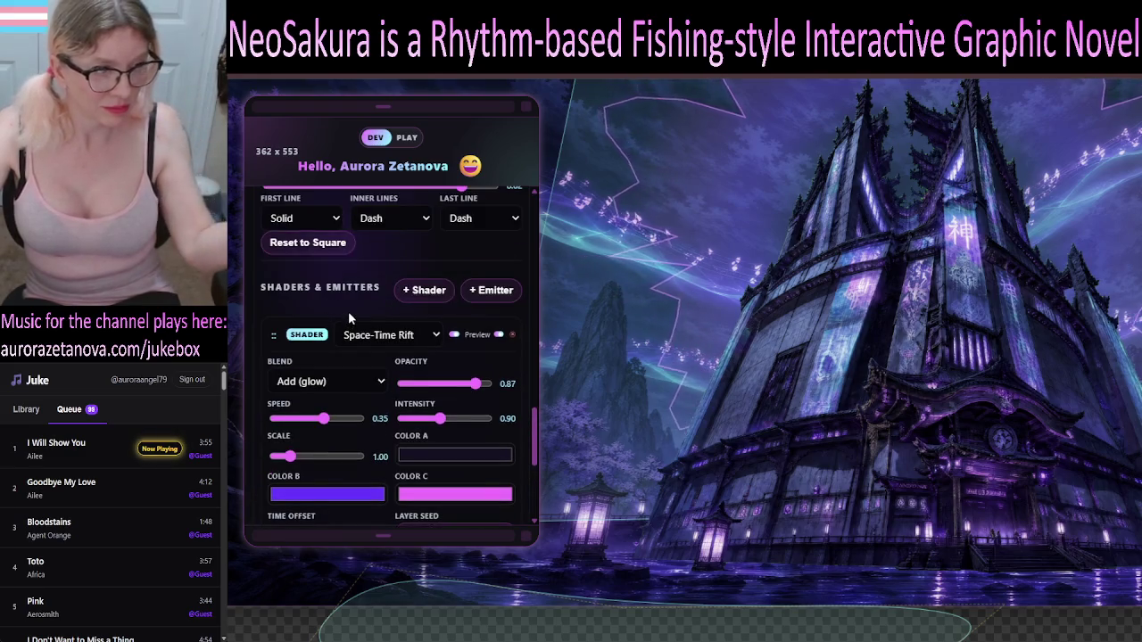
scroll(352, 317, "down", 1)
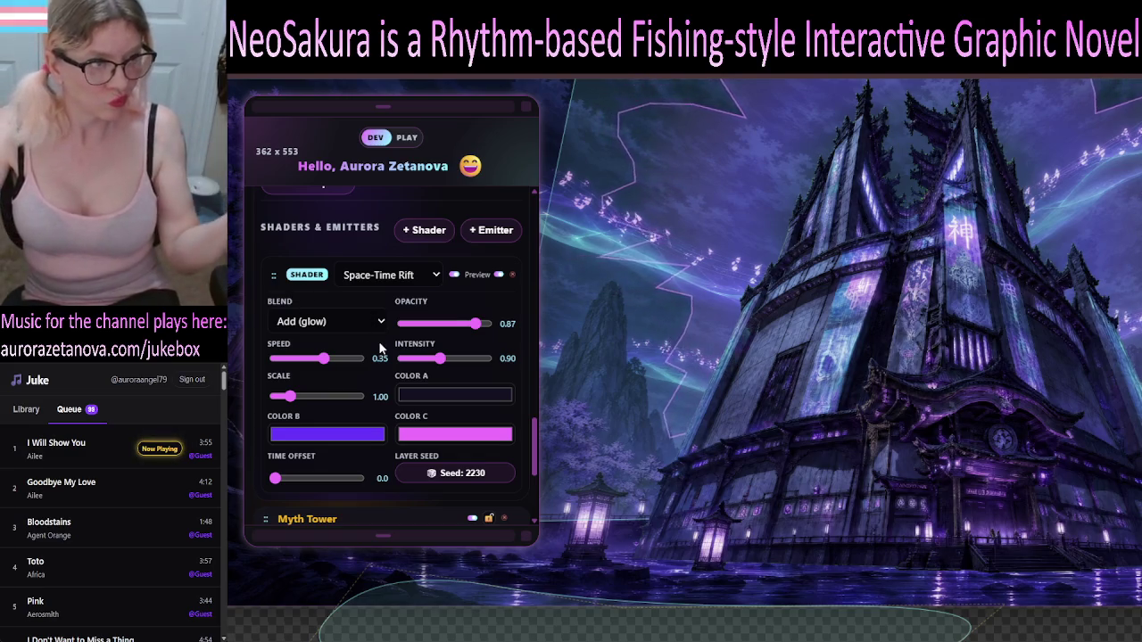
scroll(382, 384, "up", 4)
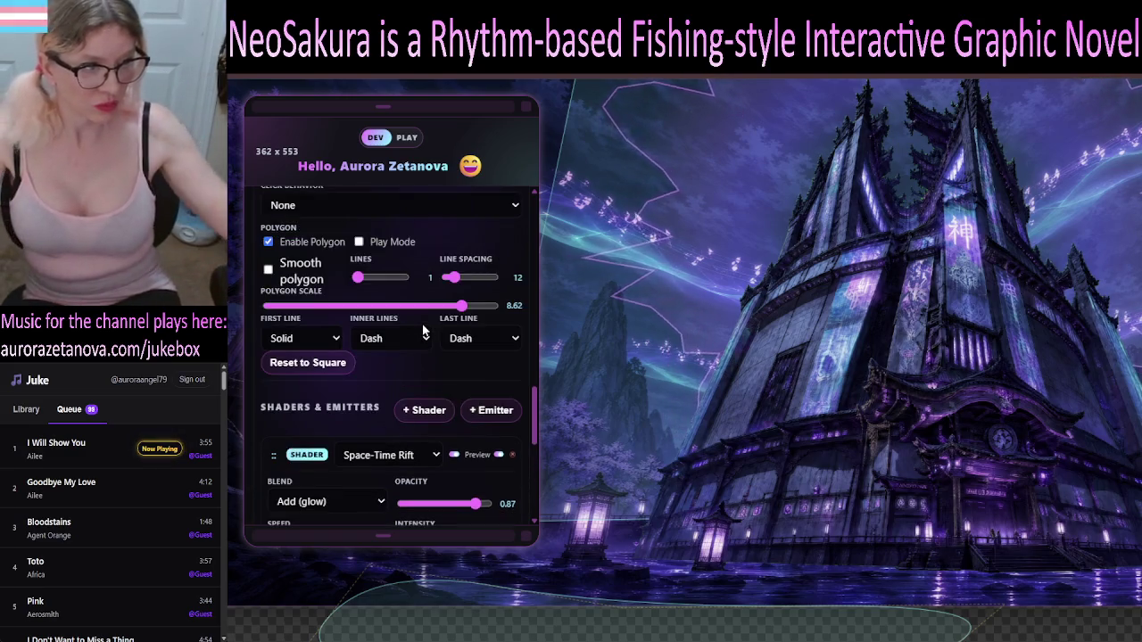
scroll(389, 379, "up", 2)
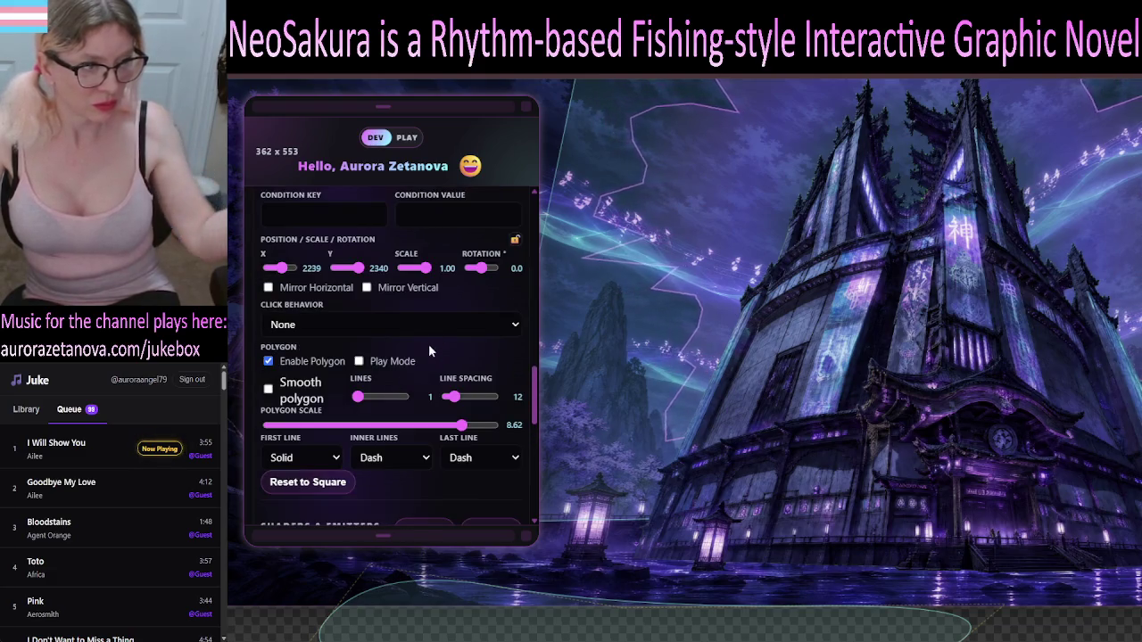
scroll(388, 300, "up", 2)
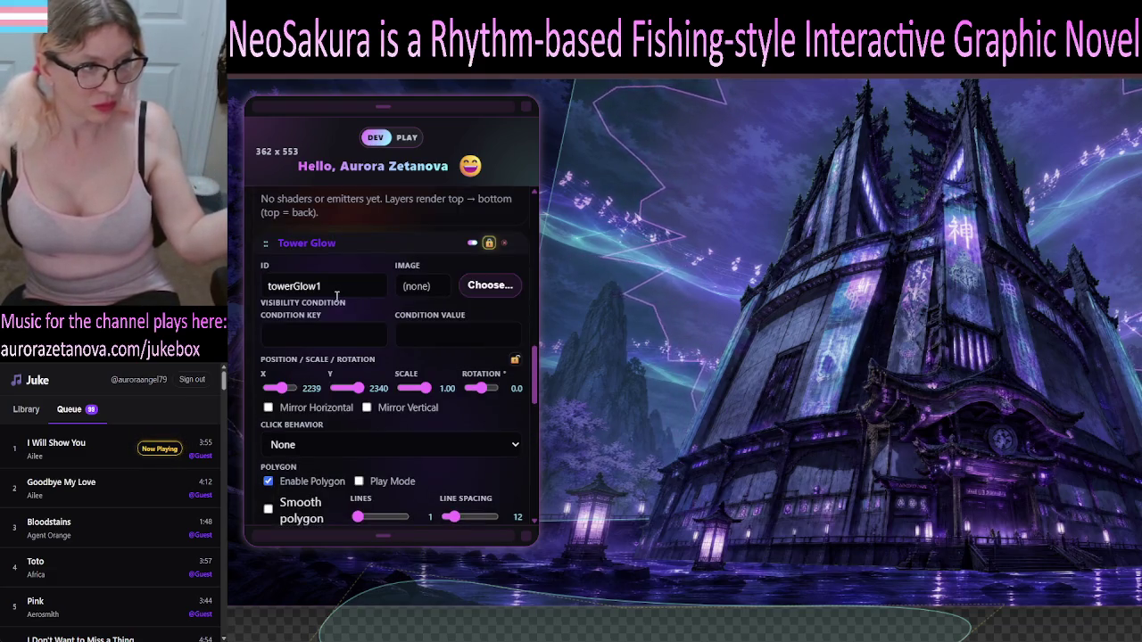
scroll(330, 272, "up", 2)
left_click(314, 364)
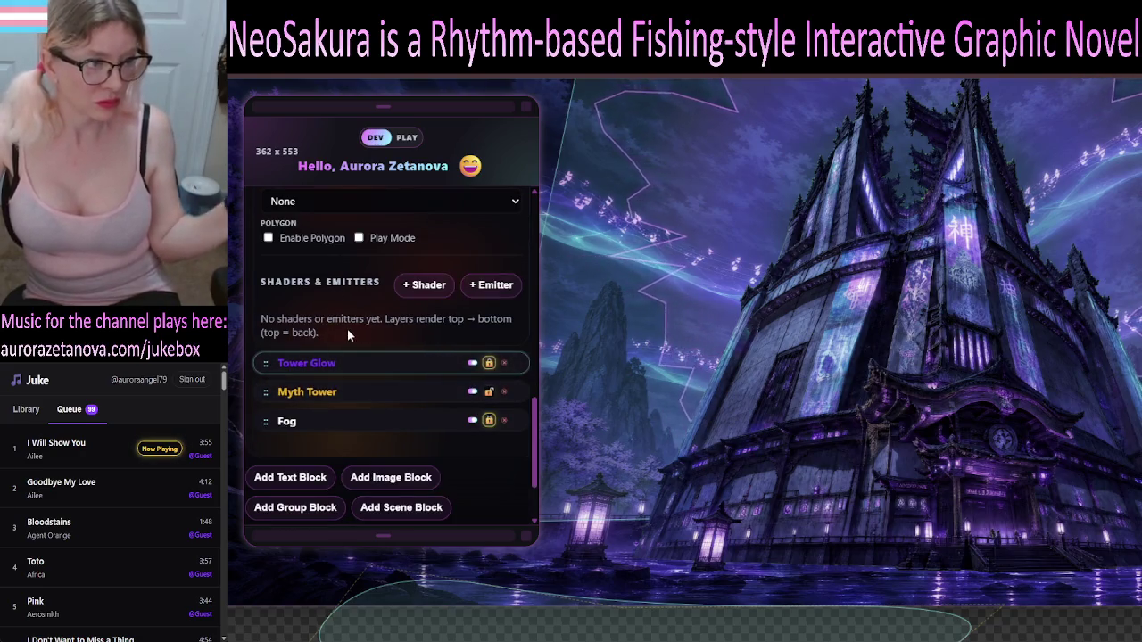
- Scroll up to the Elements list and collapse the Back element's settings
scroll(359, 340, "up", 3)
scroll(323, 285, "up", 2)
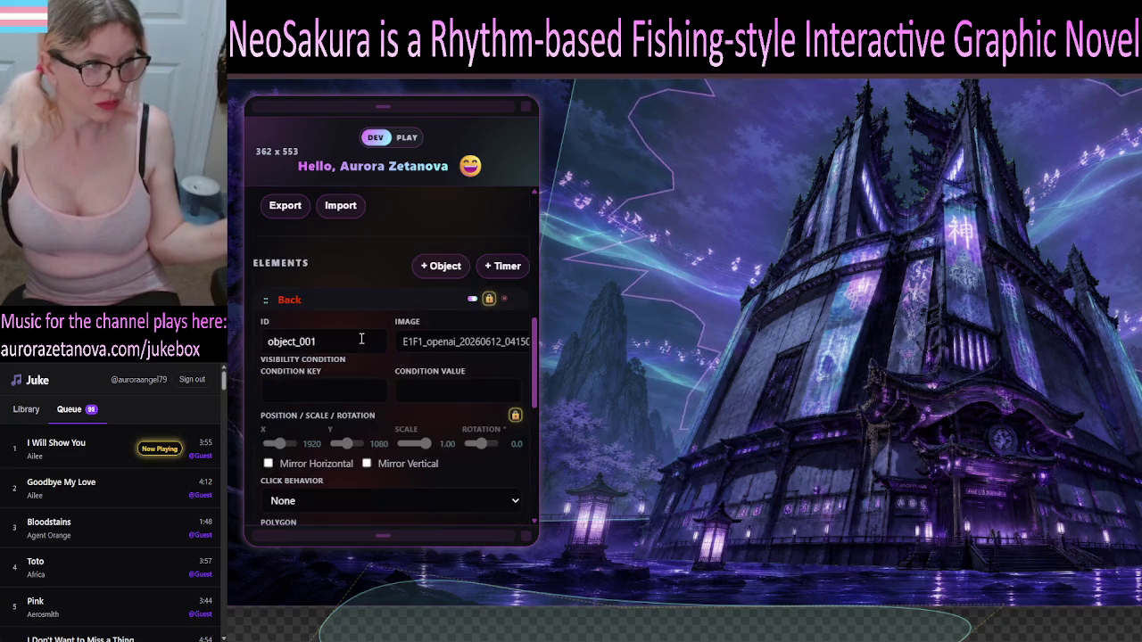
left_click(290, 300)
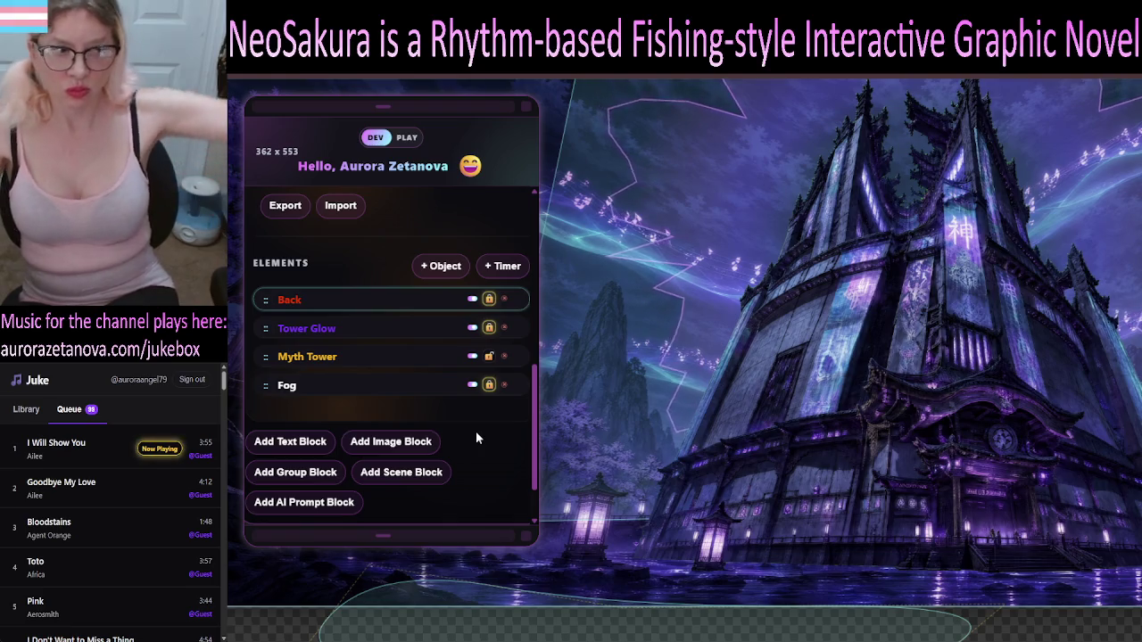
left_click(344, 300)
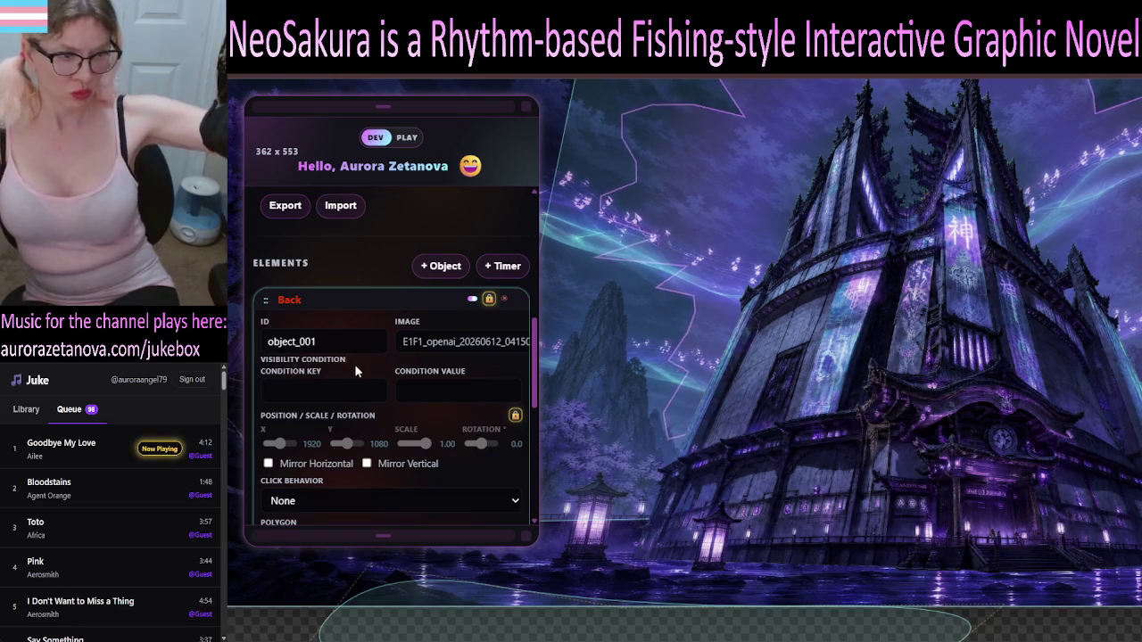
- Scroll through the Back element's properties to review them
scroll(355, 364, "down", 3)
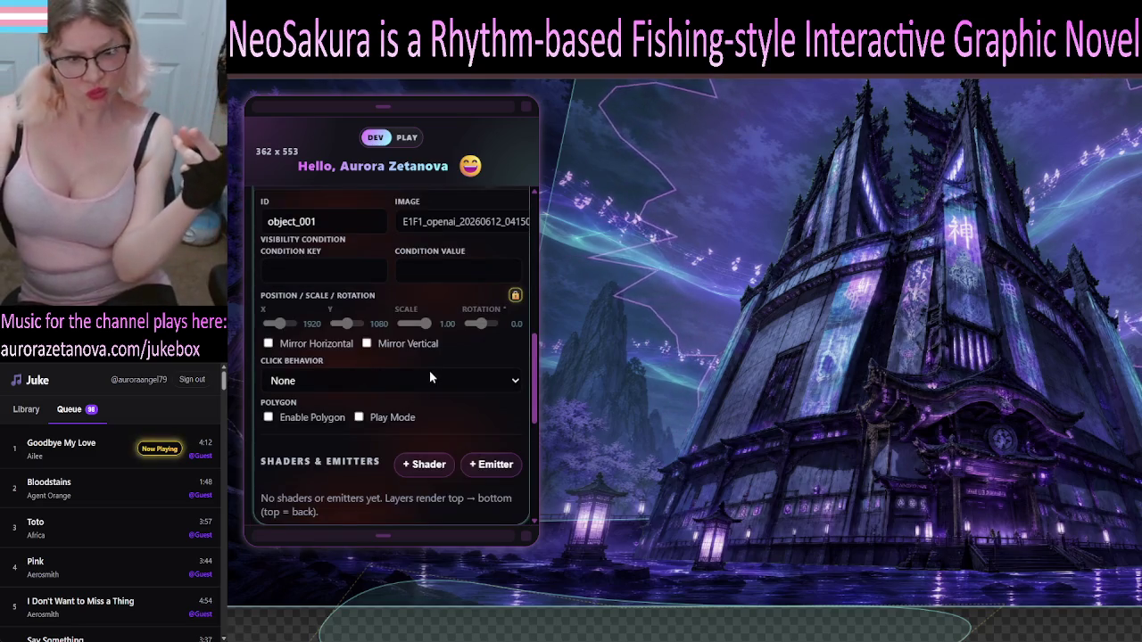
scroll(430, 374, "up", 1)
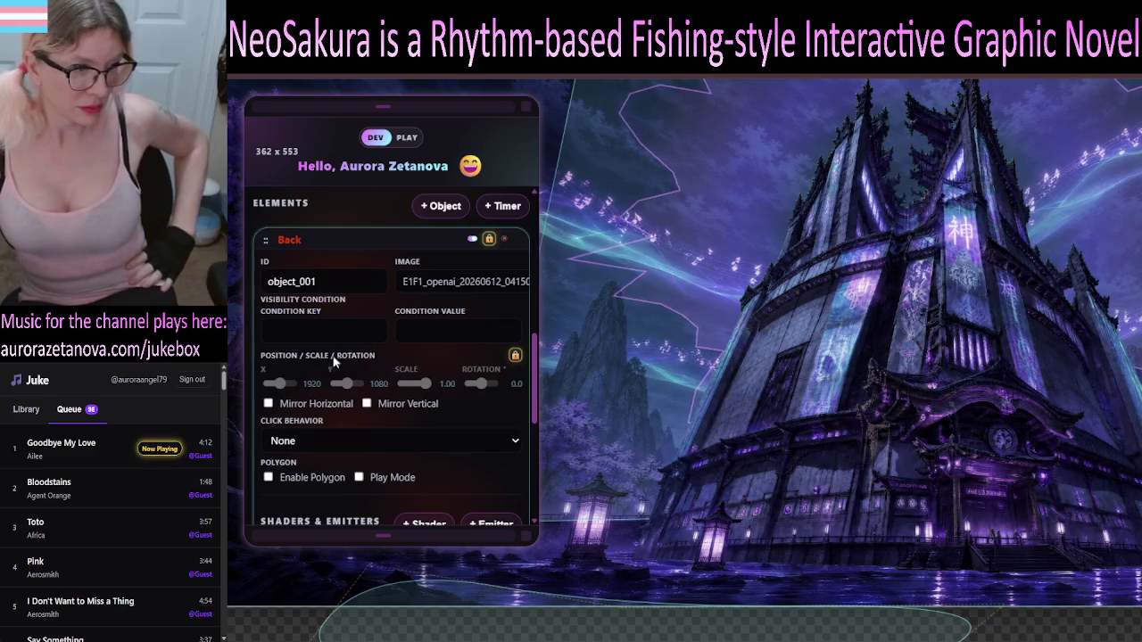
scroll(339, 383, "down", 2)
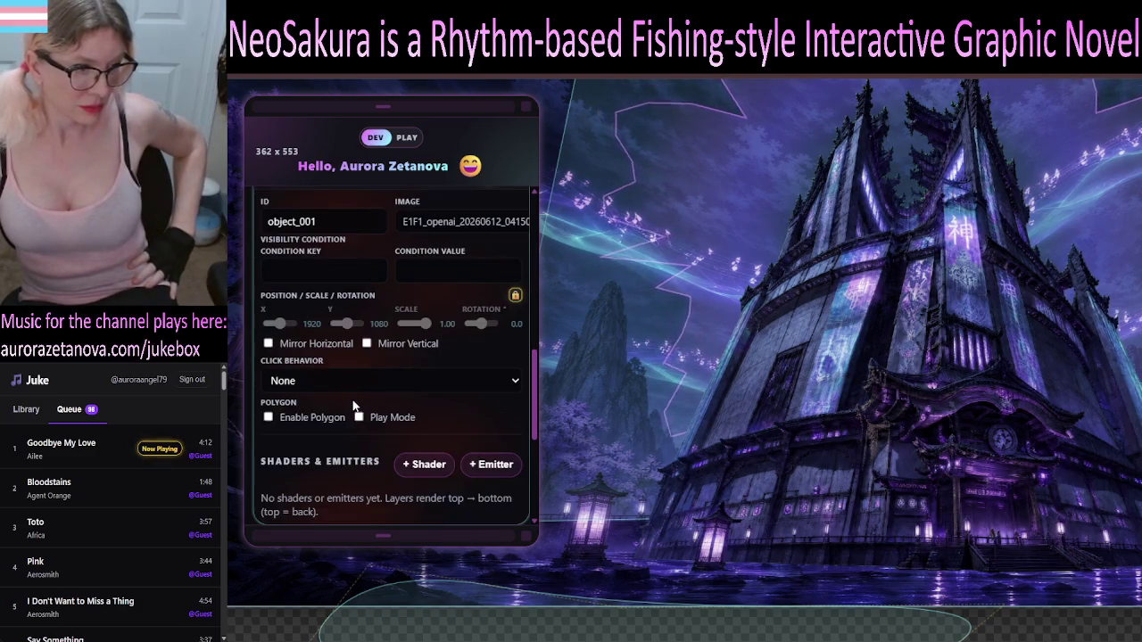
scroll(374, 407, "down", 1)
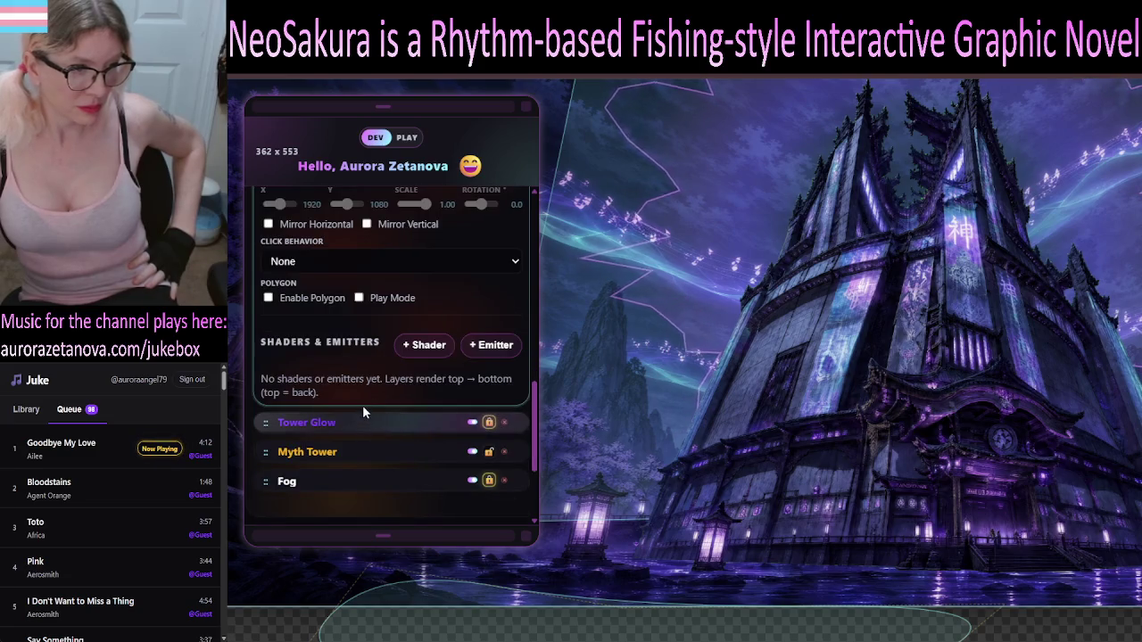
scroll(363, 406, "up", 1)
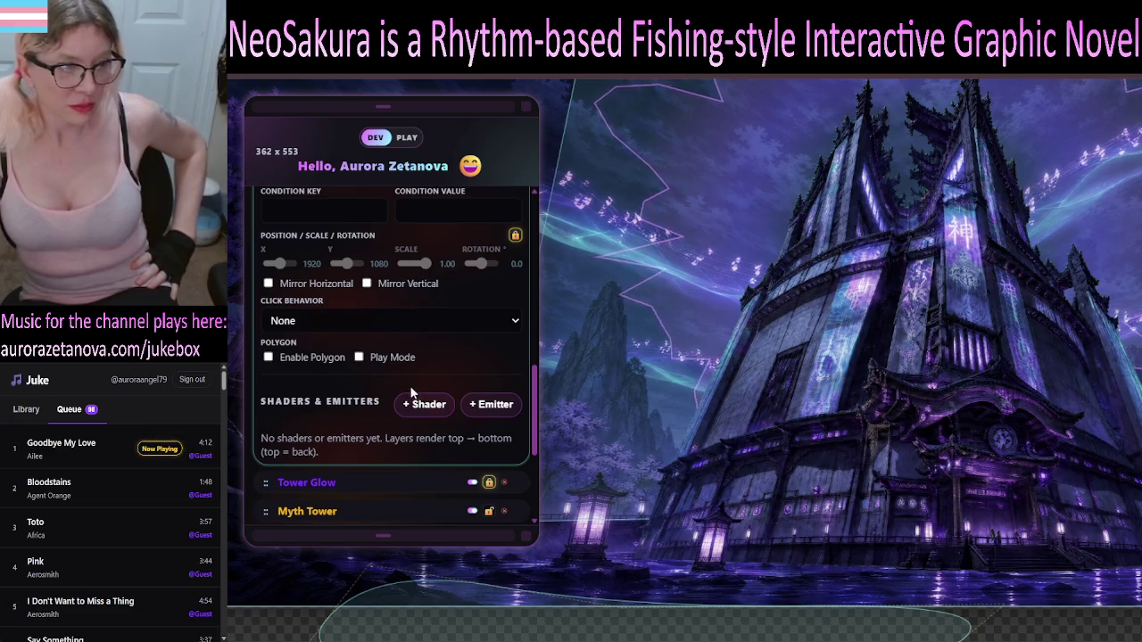
scroll(445, 376, "down", 1)
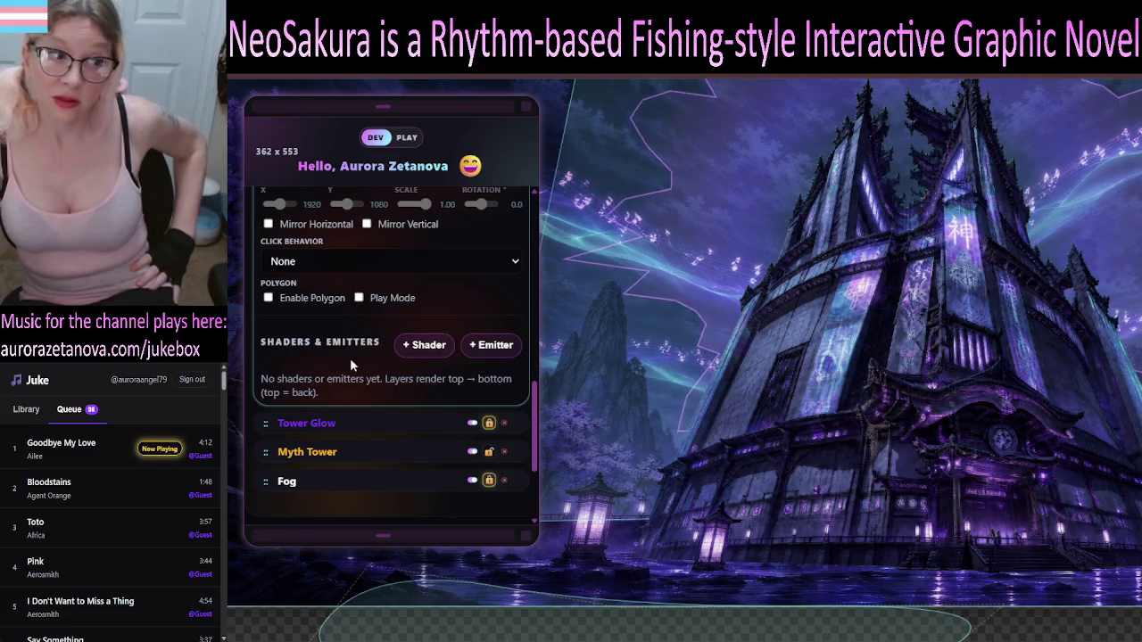
scroll(333, 358, "down", 1)
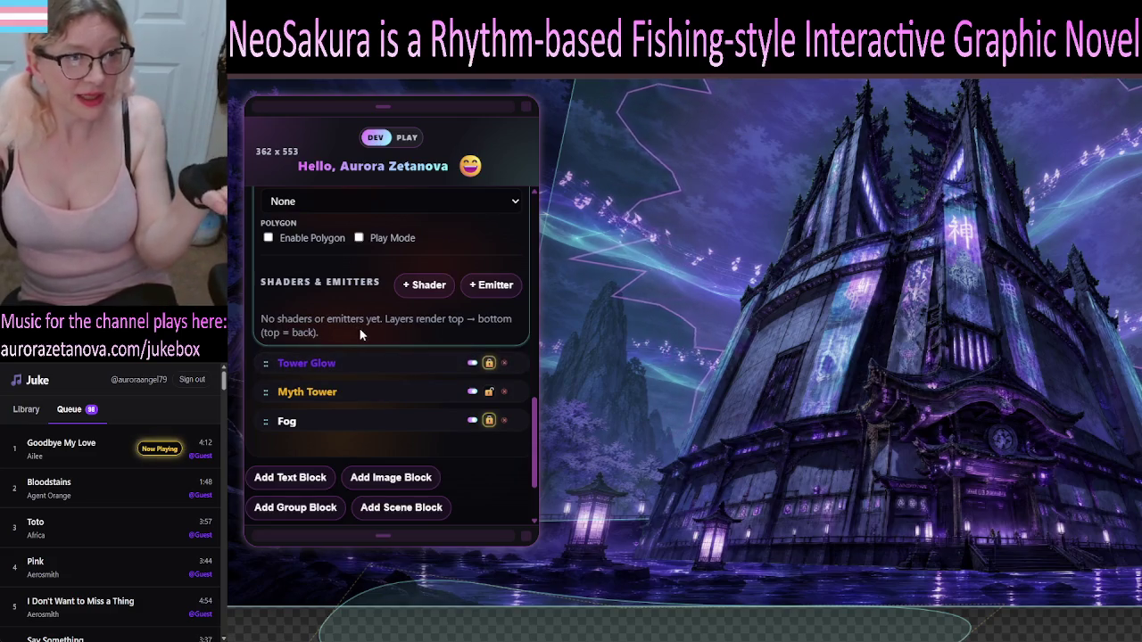
scroll(362, 334, "up", 3)
scroll(374, 351, "up", 1)
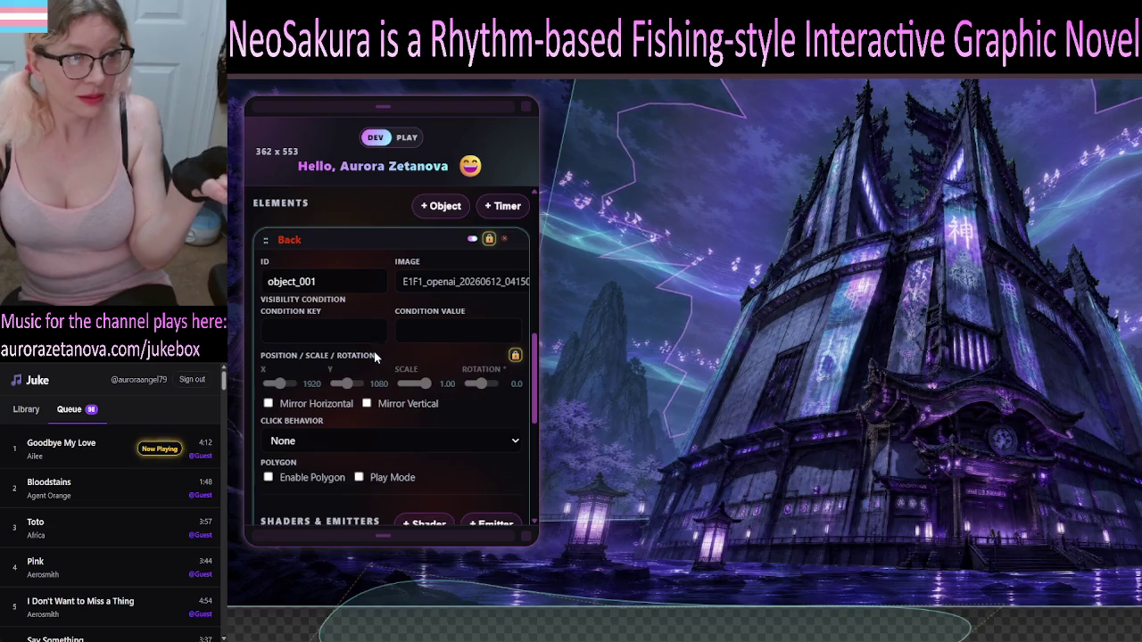
scroll(374, 353, "down", 4)
scroll(361, 352, "up", 1)
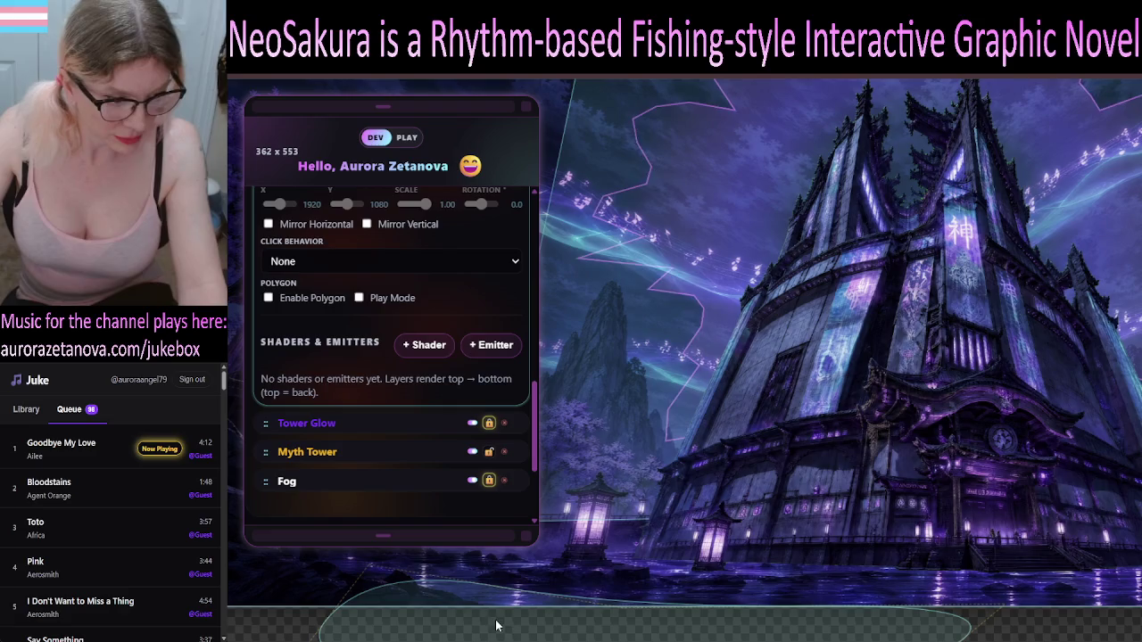
- Lock the Myth Tower layer and scroll up to the scene's background and camera settings
left_click(488, 452)
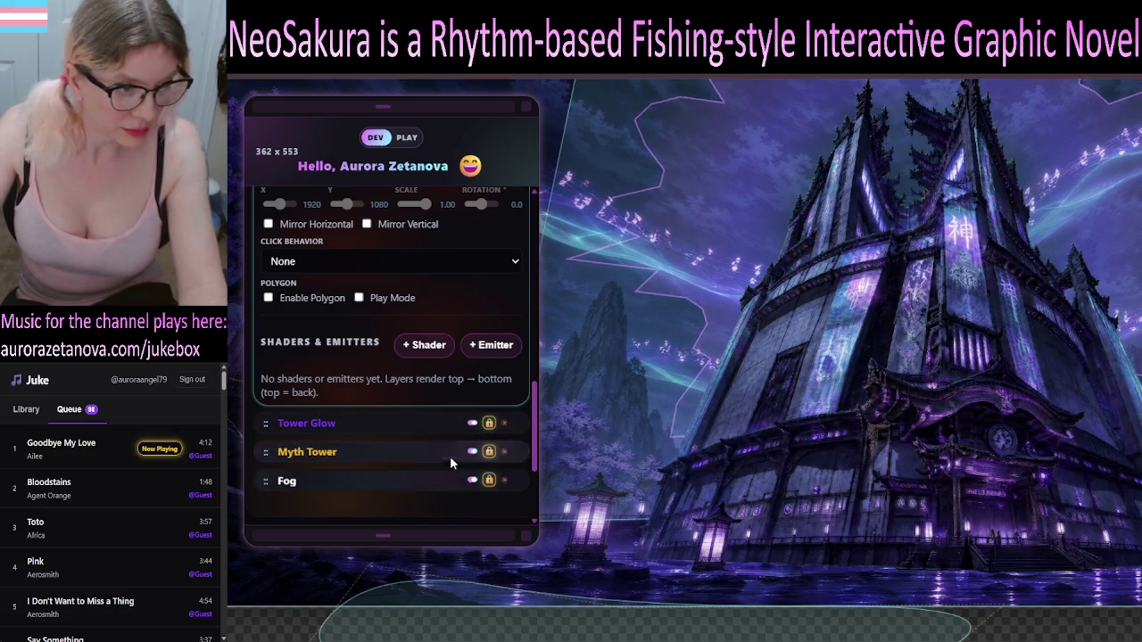
scroll(408, 374, "up", 1)
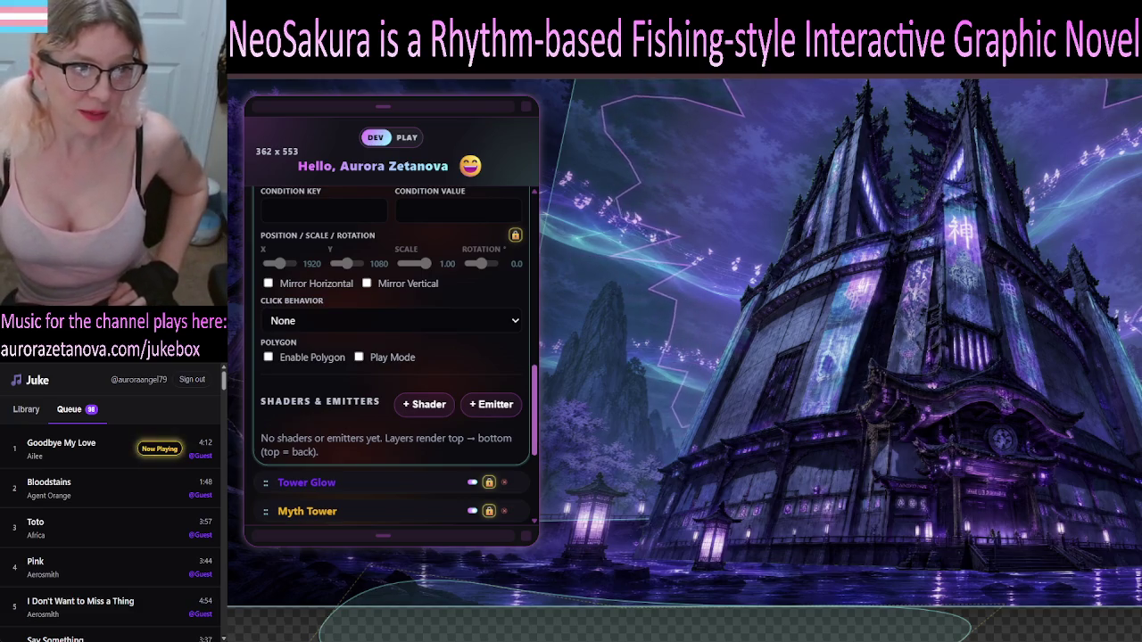
scroll(533, 350, "up", 5)
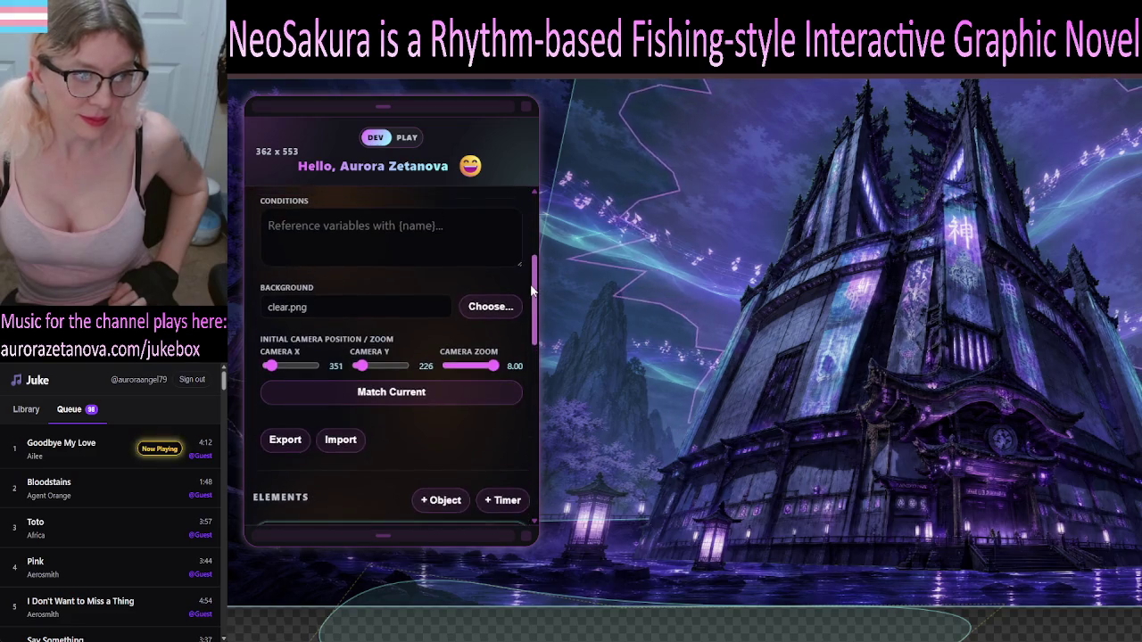
- Scroll past the camera and Export/Import section to Back's position and scale fields
scroll(533, 349, "down", 1)
scroll(534, 357, "up", 2)
scroll(535, 371, "down", 3)
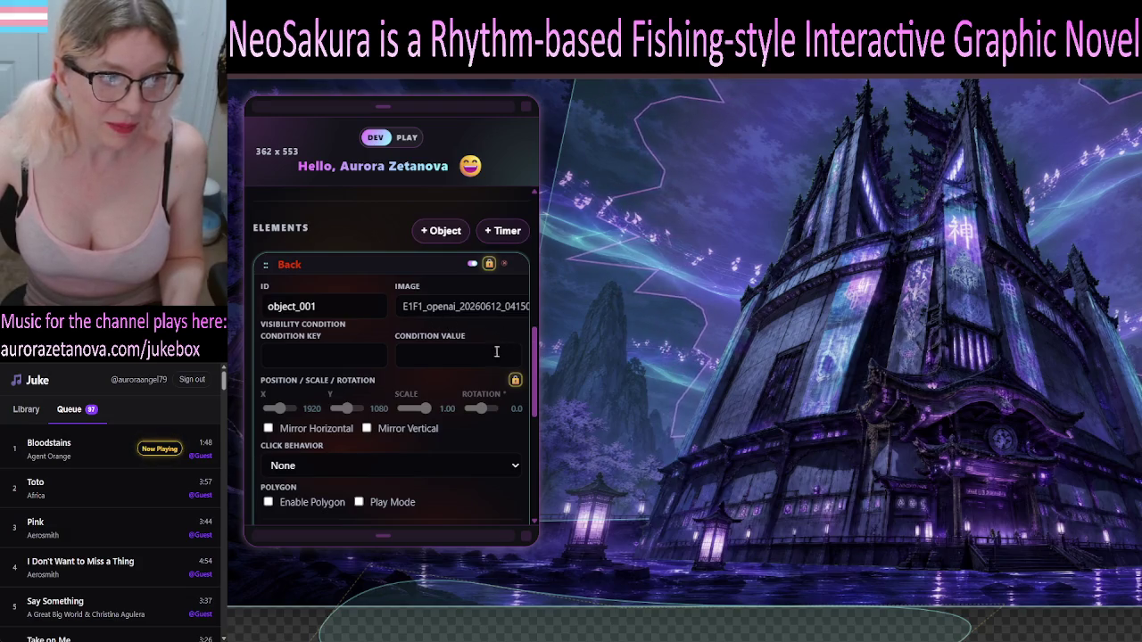
scroll(486, 385, "down", 5)
scroll(469, 395, "up", 4)
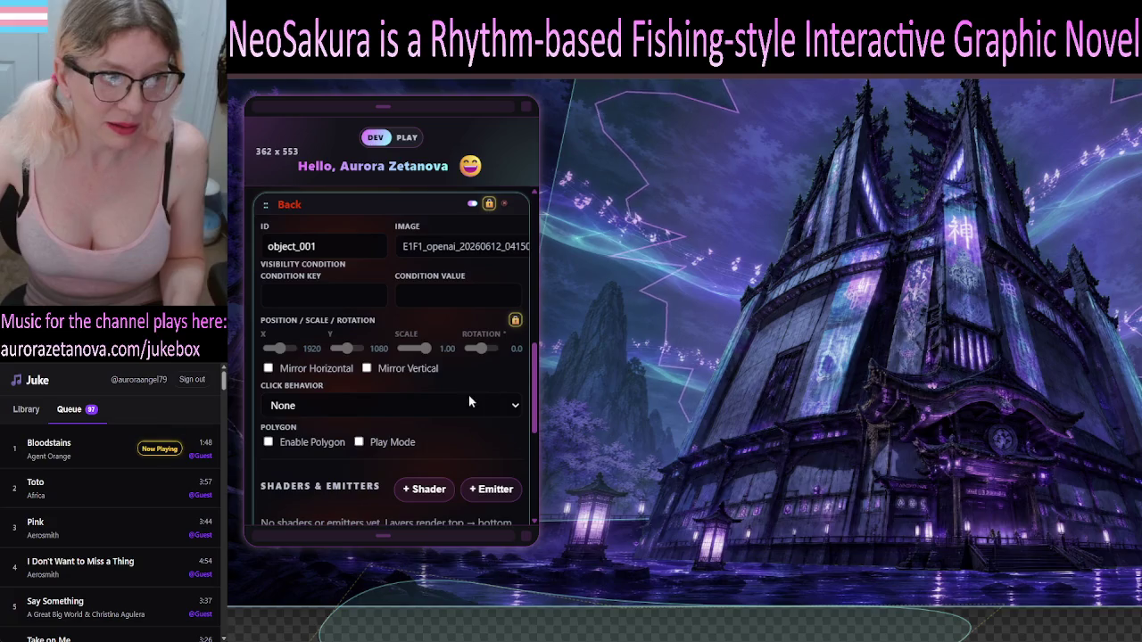
scroll(412, 369, "up", 1)
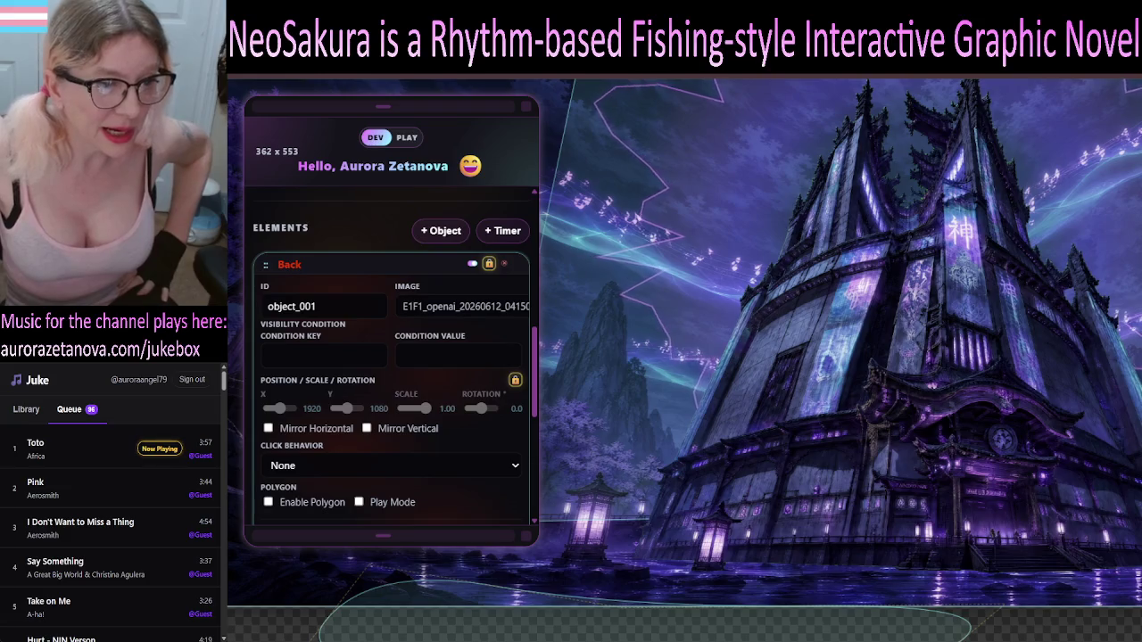
- Scroll down to Back's Shaders & Emitters section and the Tower Glow and Myth Tower rows
scroll(391, 356, "down", 3)
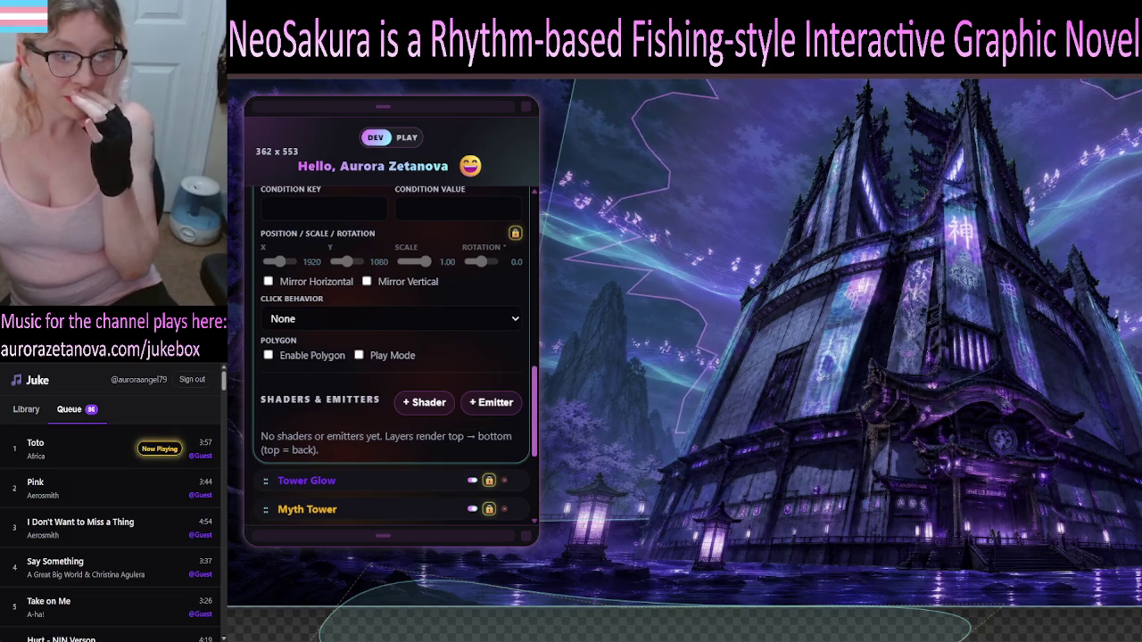
scroll(542, 404, "down", 2)
scroll(542, 403, "up", 1)
scroll(543, 403, "down", 1)
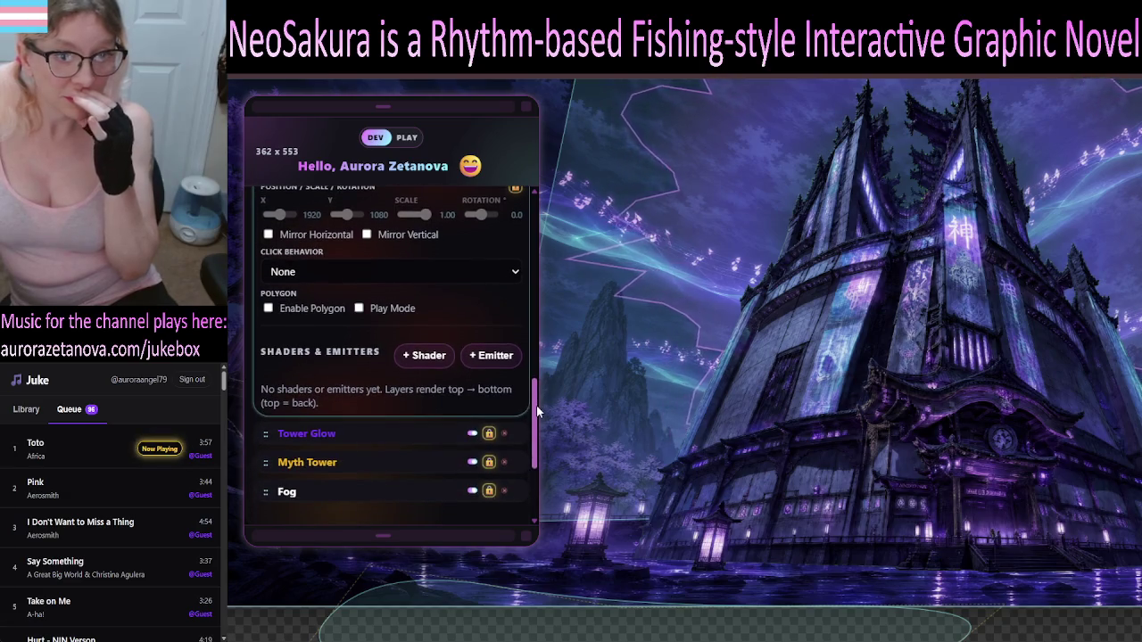
scroll(536, 404, "up", 1)
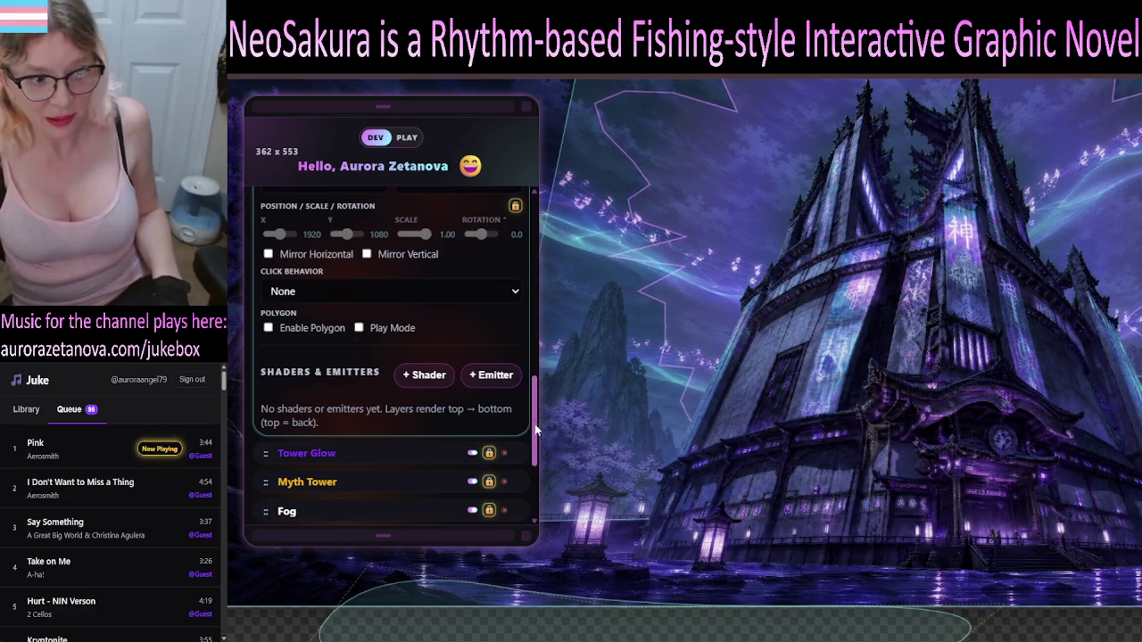
scroll(392, 401, "down", 3)
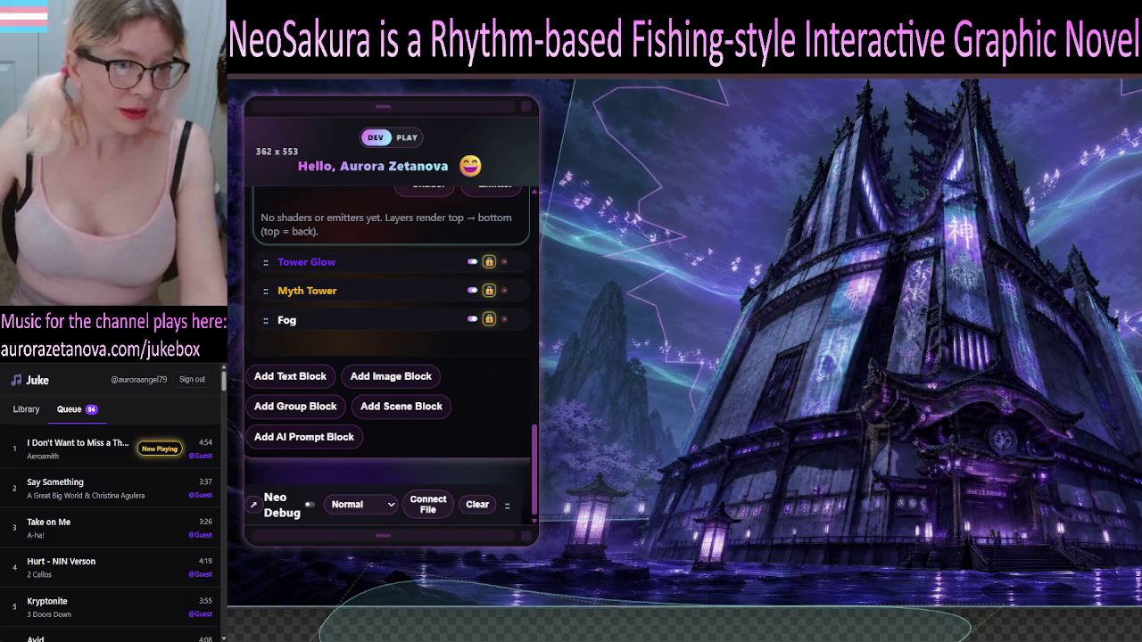
scroll(536, 427, "up", 5)
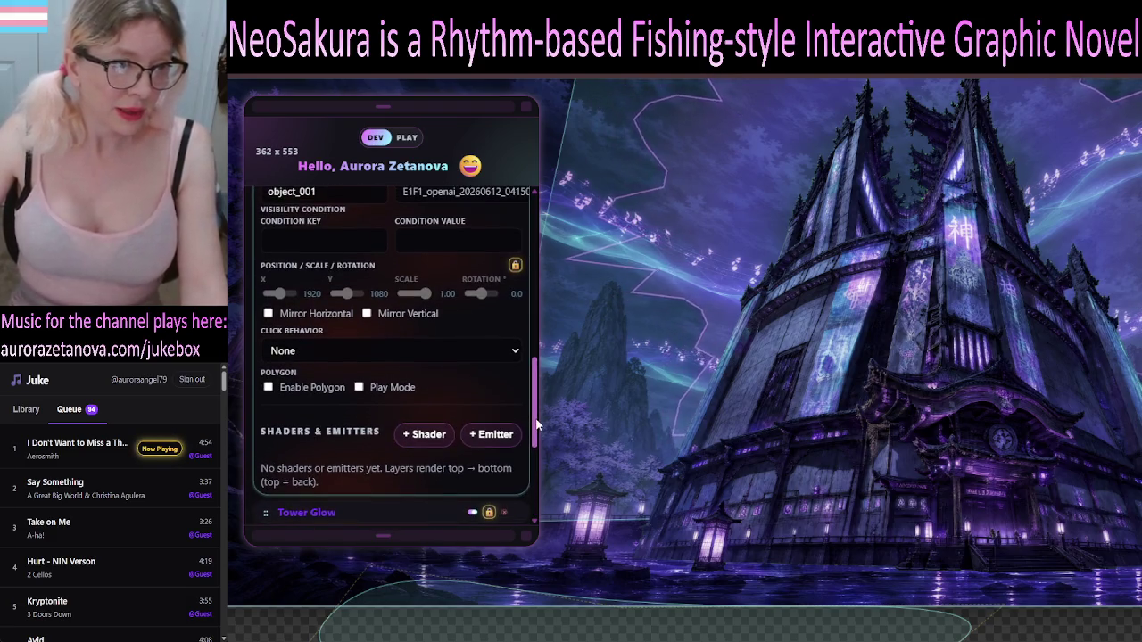
scroll(536, 427, "down", 5)
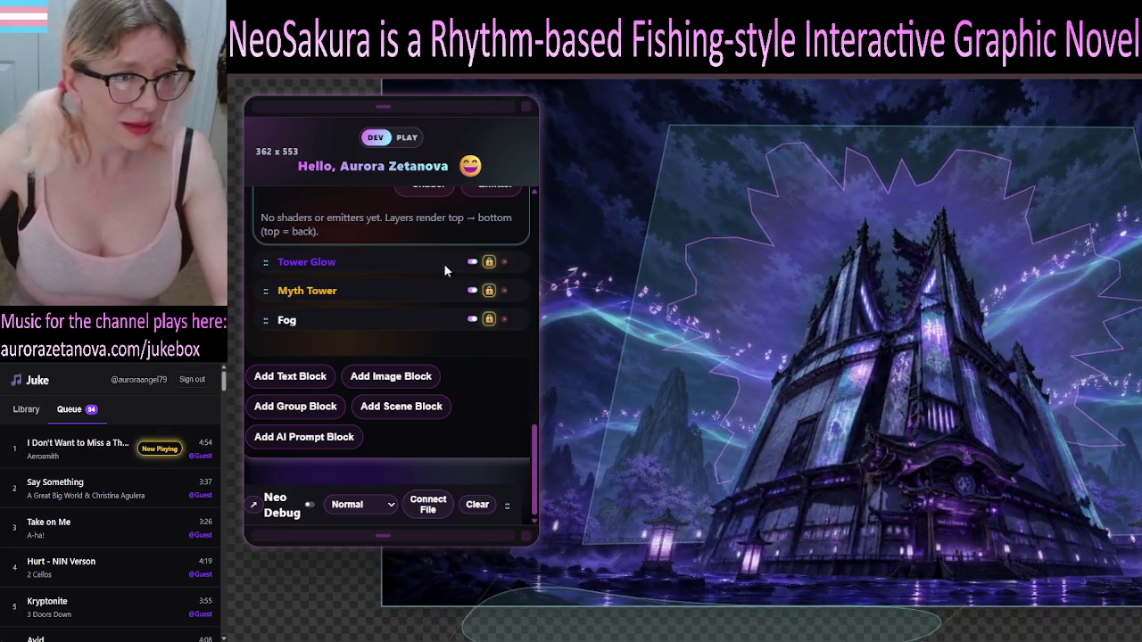
scroll(428, 268, "up", 2)
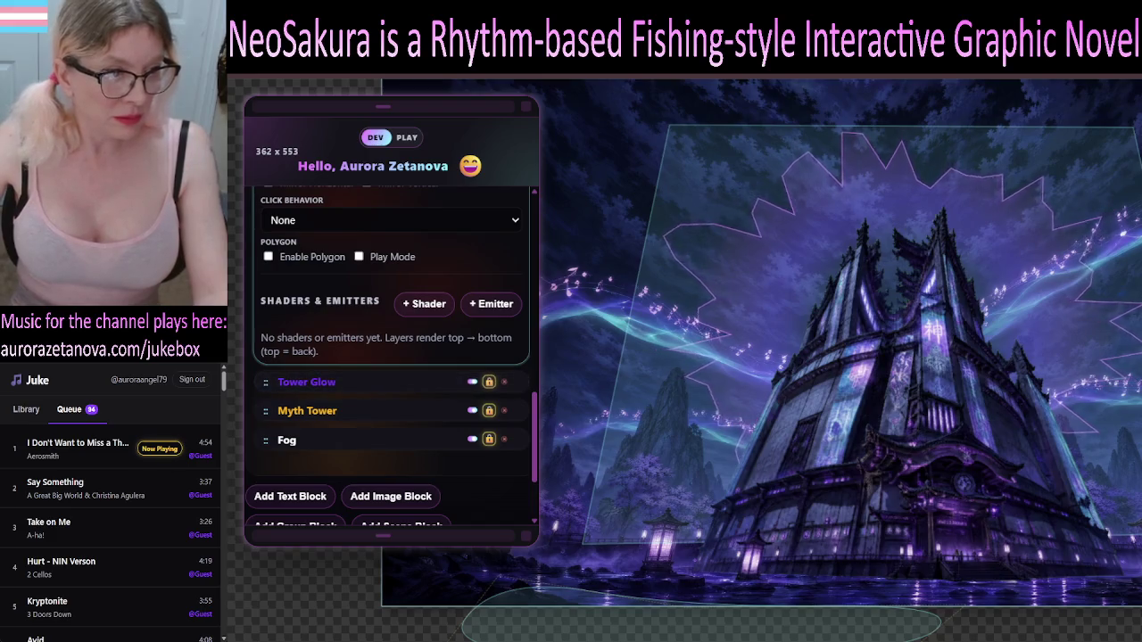
- Scroll up to the Back layer header and fold its properties away
scroll(383, 384, "up", 1)
scroll(392, 357, "up", 2)
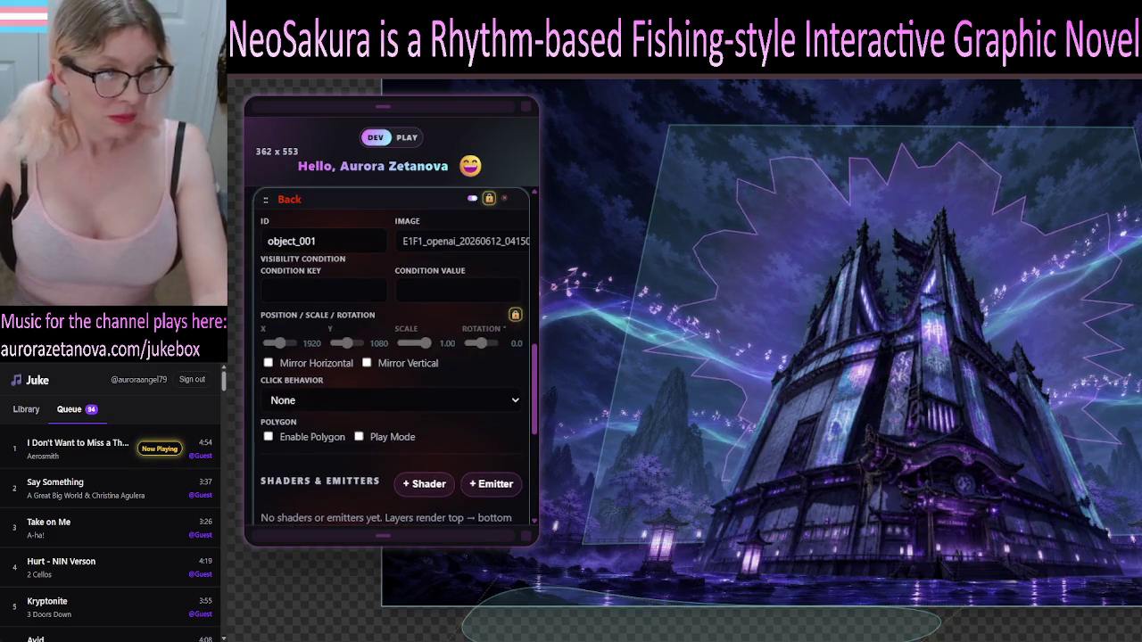
left_click(356, 199)
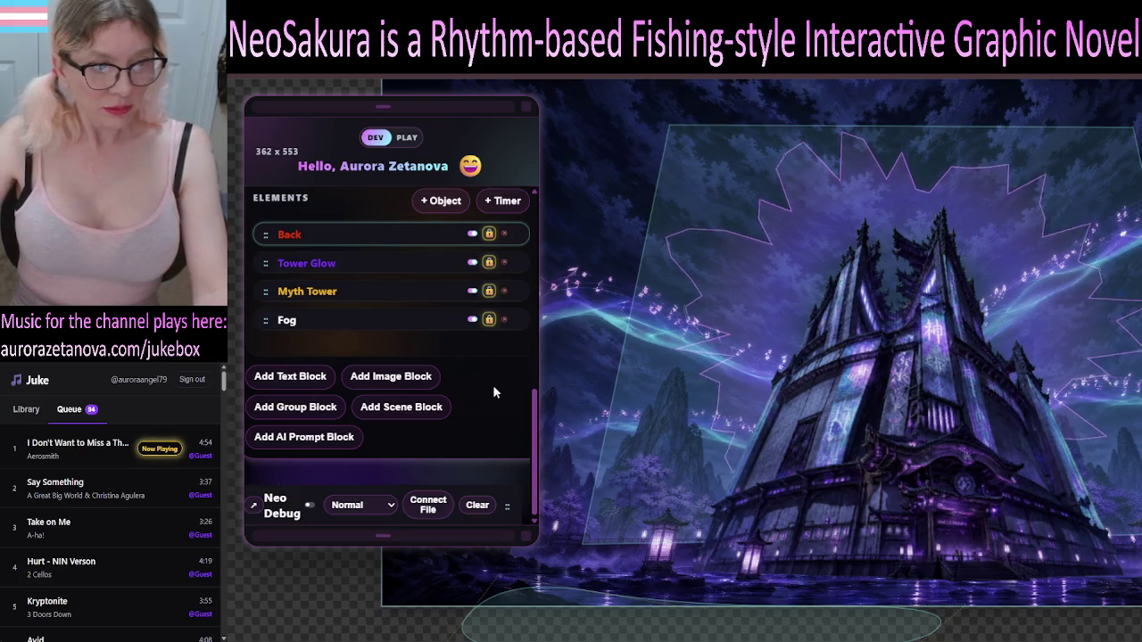
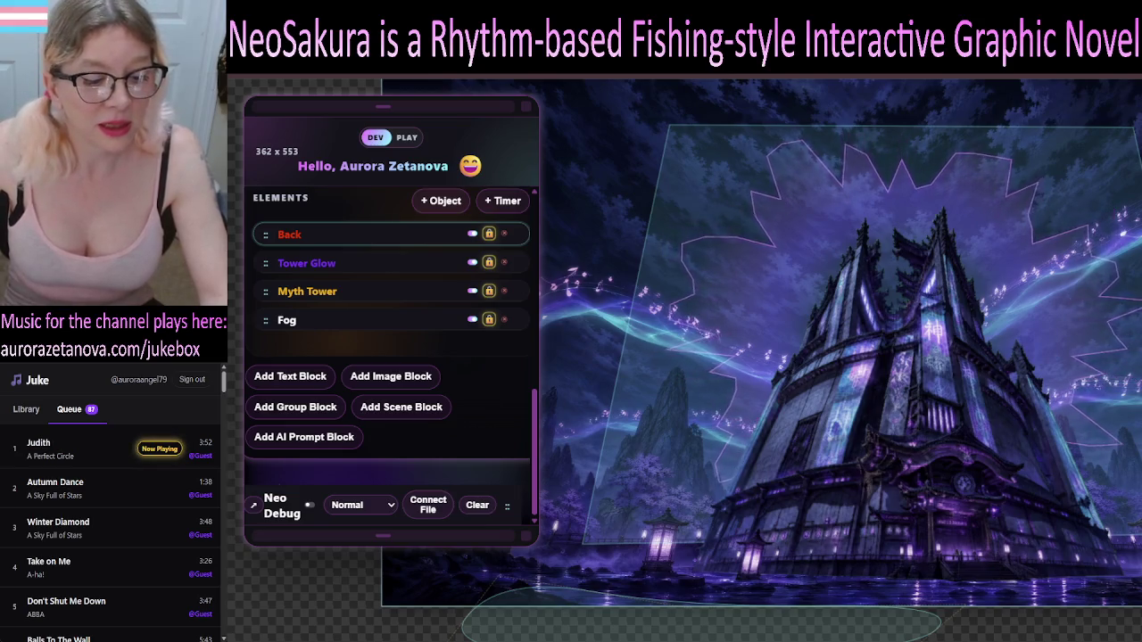
- Load the Juke jukebox song library page in the browser
scroll(110, 529, "down", 5)
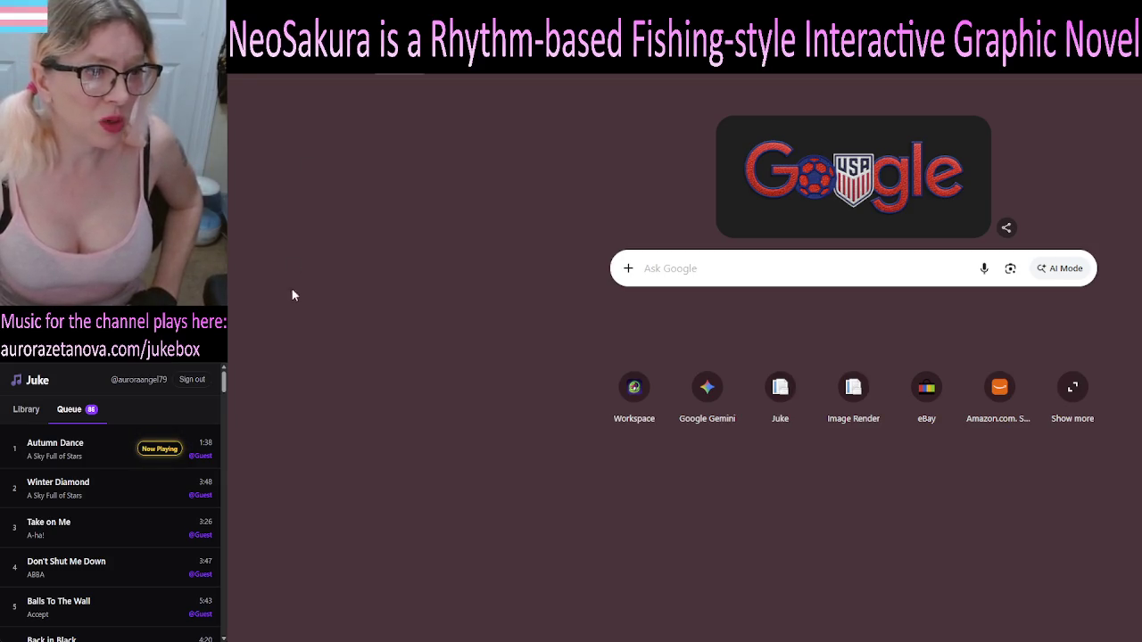
key("Return")
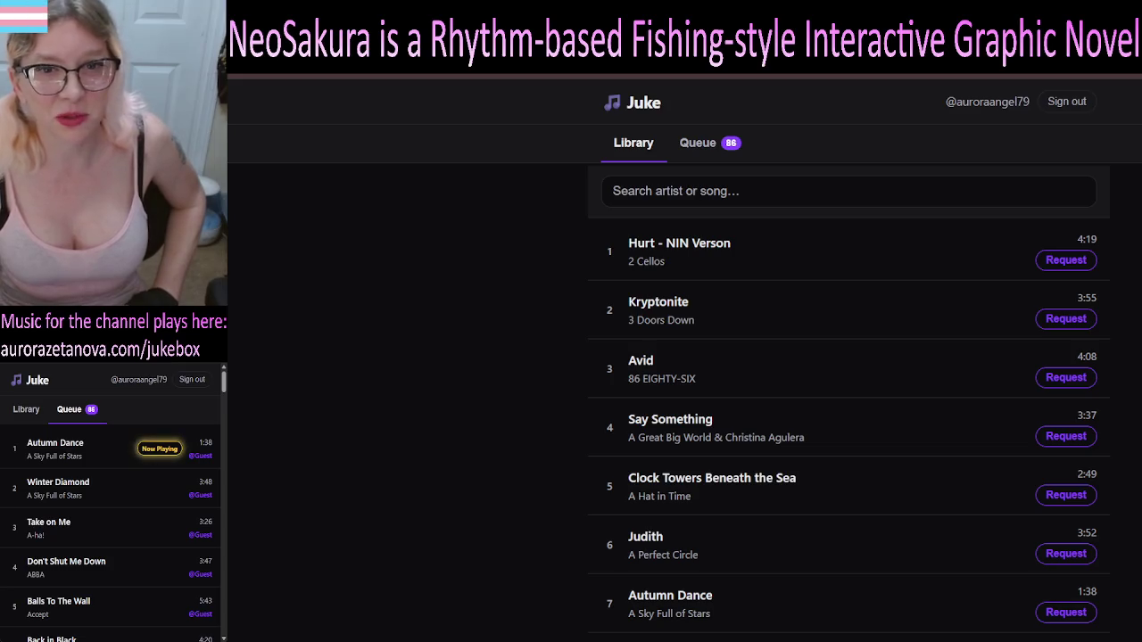
- Switch Juke from the library to the Queue view and browse the 86 requested songs
scroll(848, 402, "down", 20)
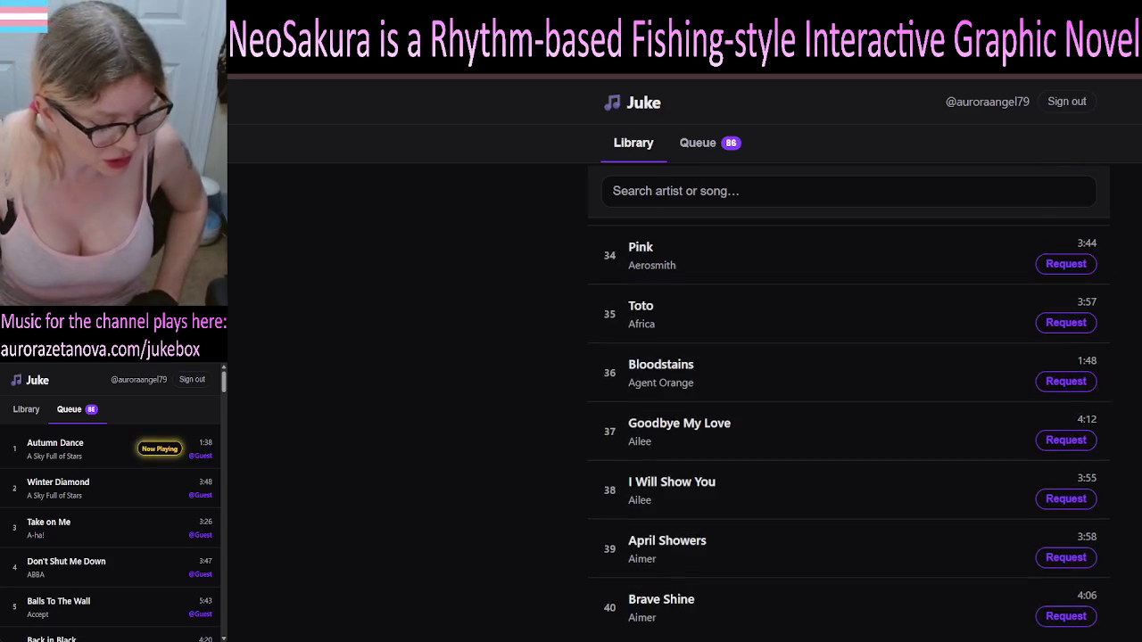
scroll(849, 402, "up", 20)
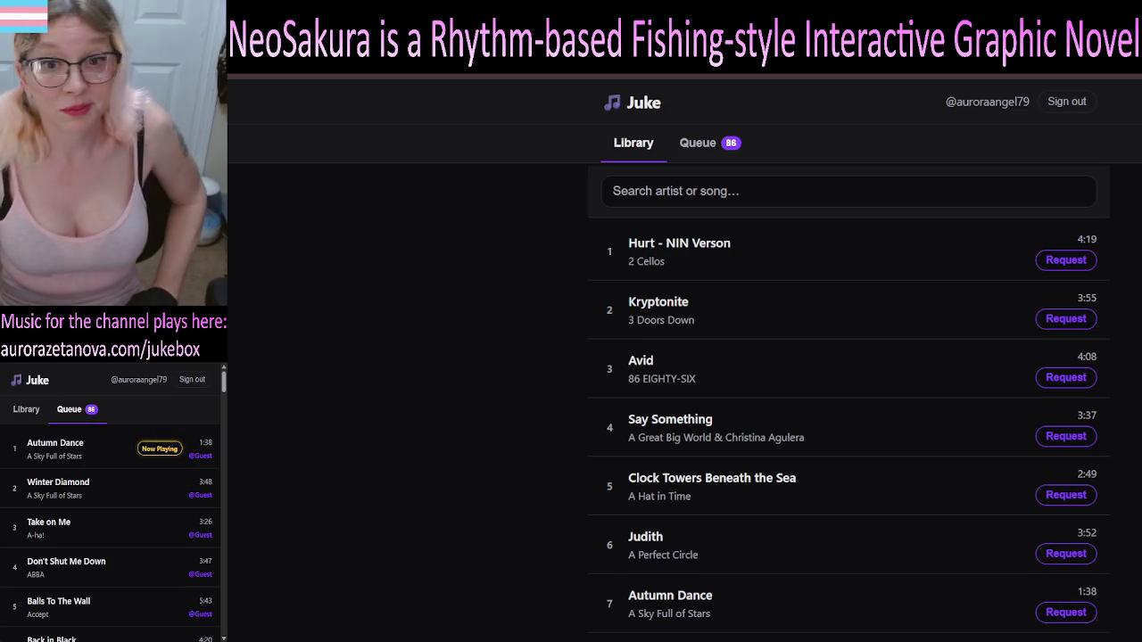
left_click(700, 143)
scroll(1133, 303, "down", 2)
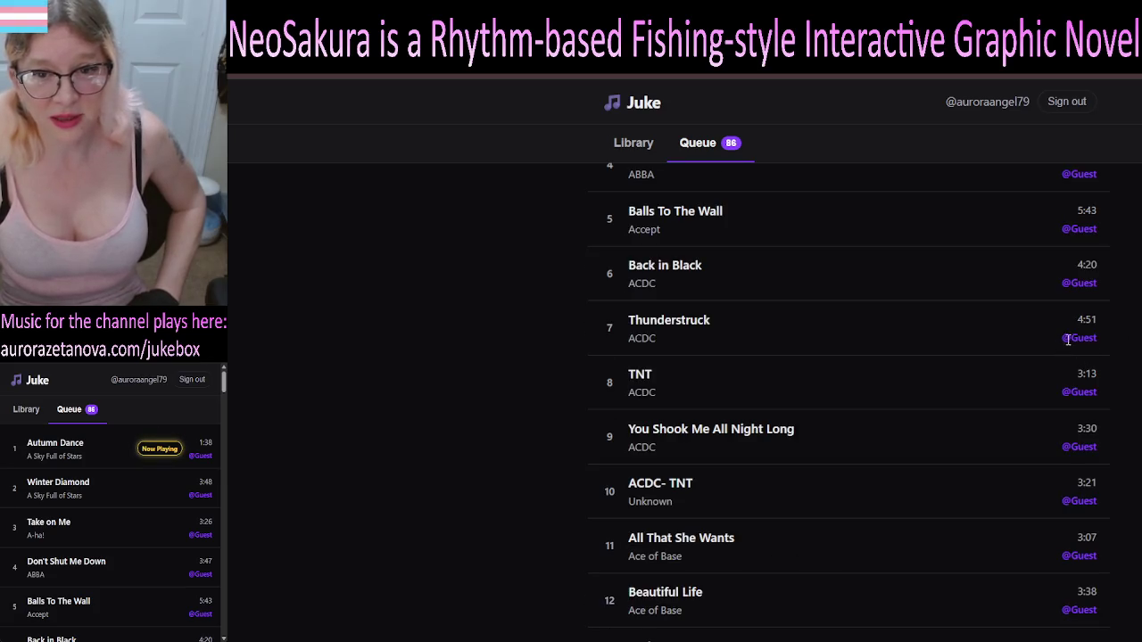
scroll(1105, 346, "up", 2)
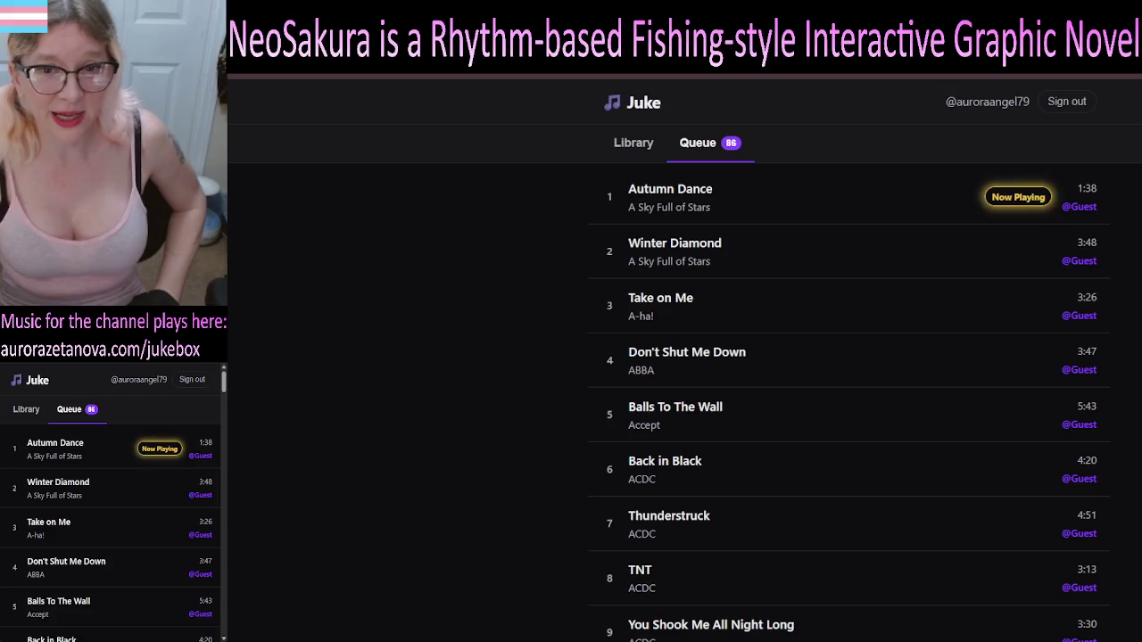
scroll(847, 401, "down", 8)
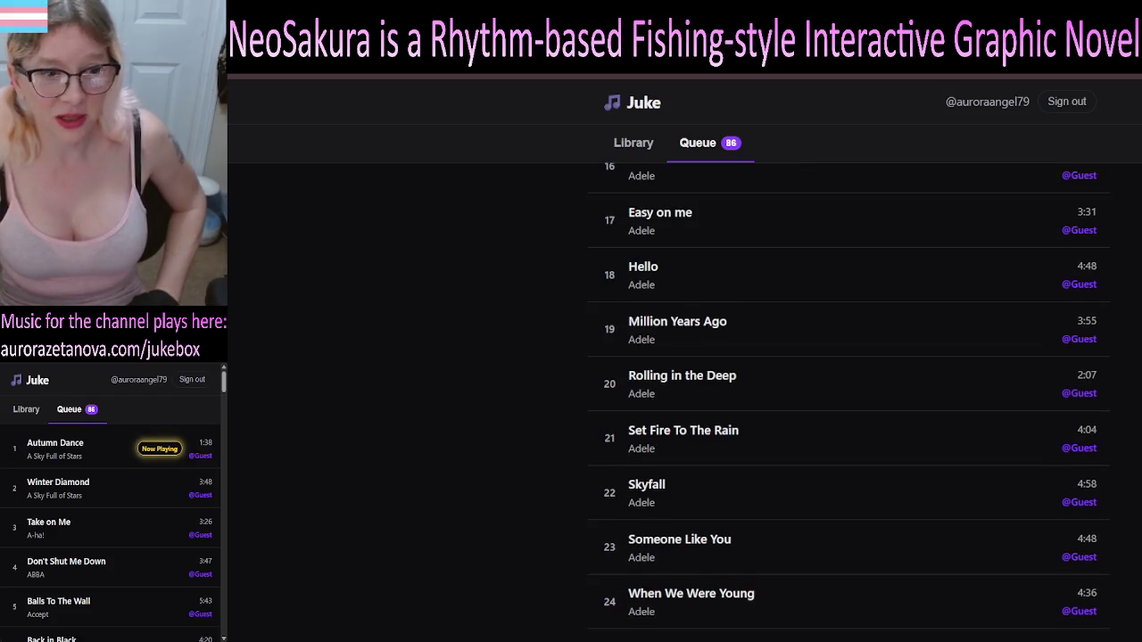
scroll(847, 402, "down", 8)
scroll(848, 402, "down", 8)
scroll(848, 401, "down", 10)
scroll(848, 402, "down", 7)
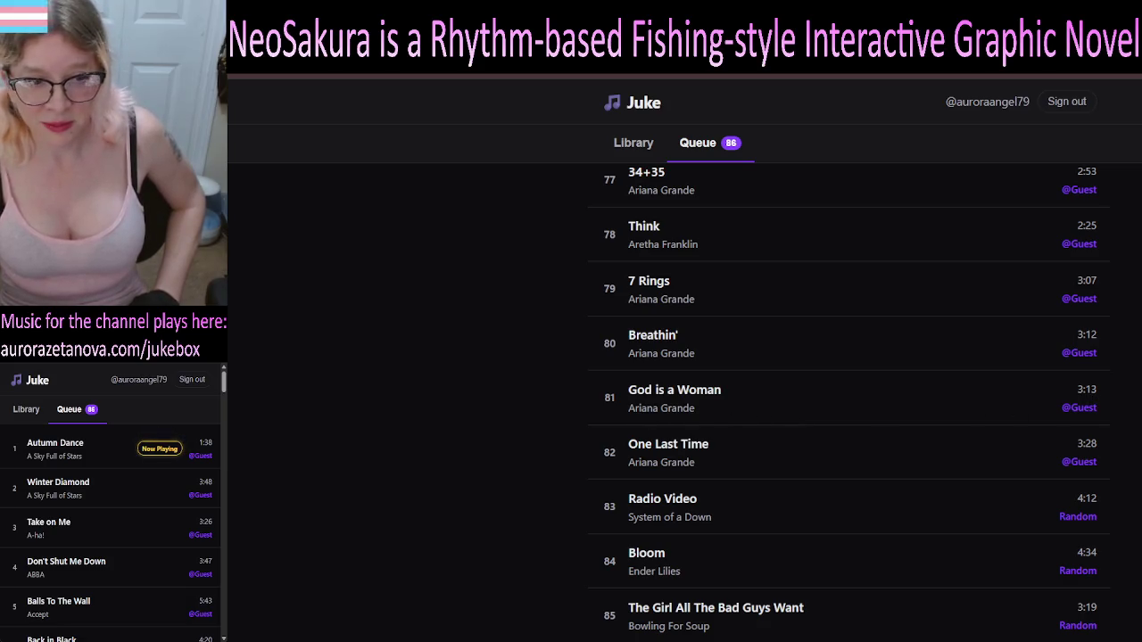
scroll(848, 400, "up", 20)
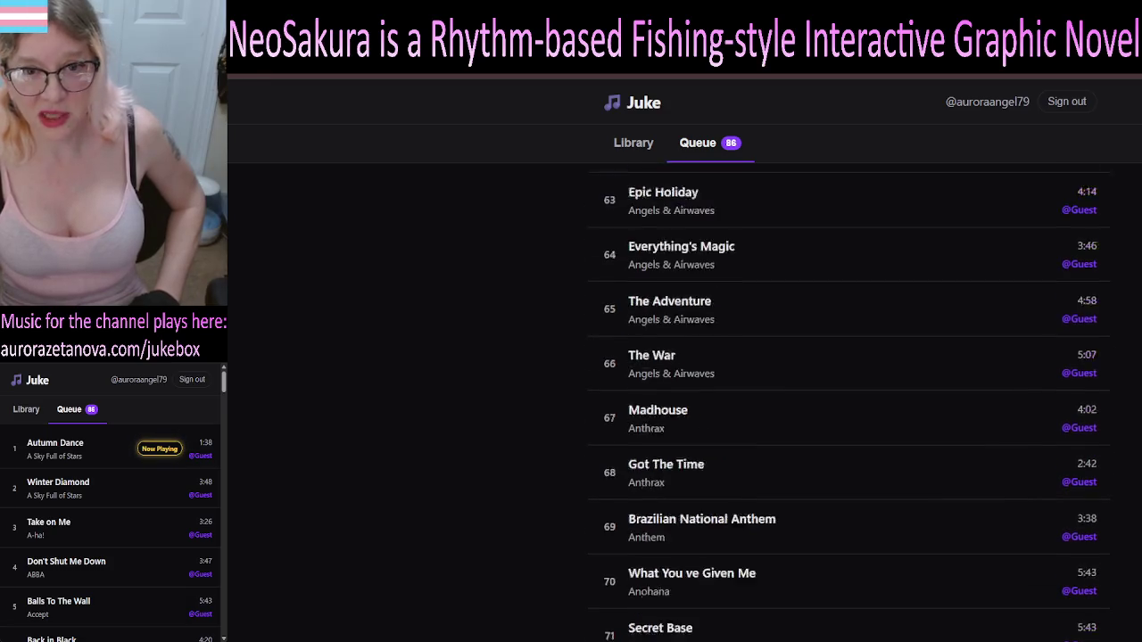
scroll(1122, 239, "up", 15)
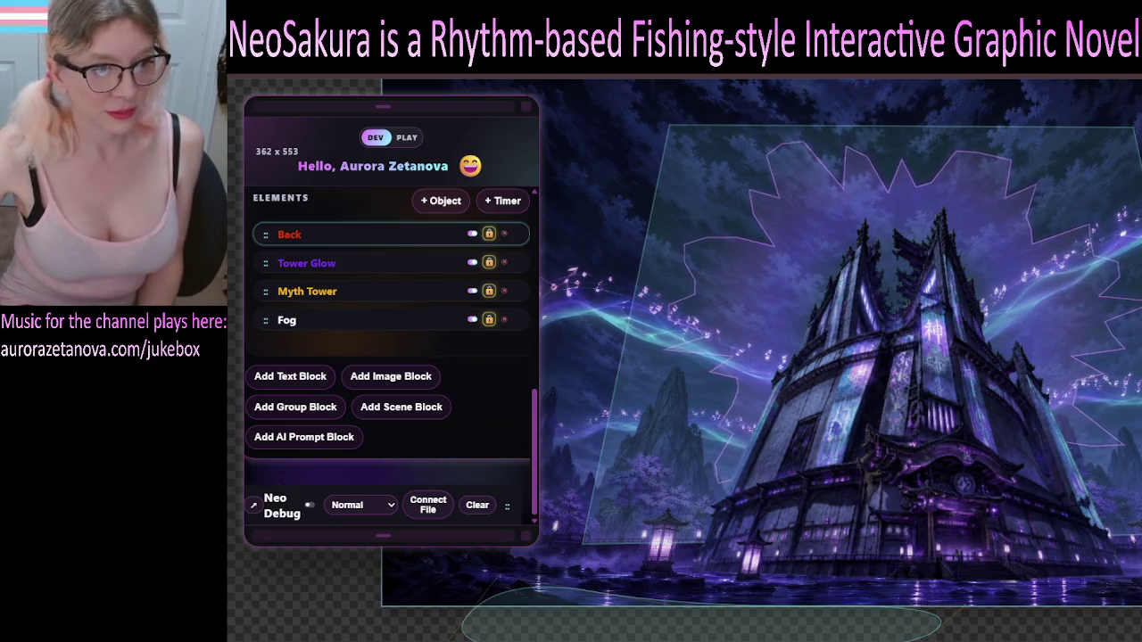
mouse_move(540, 430)
left_mouse_down()
mouse_move(535, 236)
mouse_move(546, 459)
mouse_move(537, 257)
left_mouse_up()
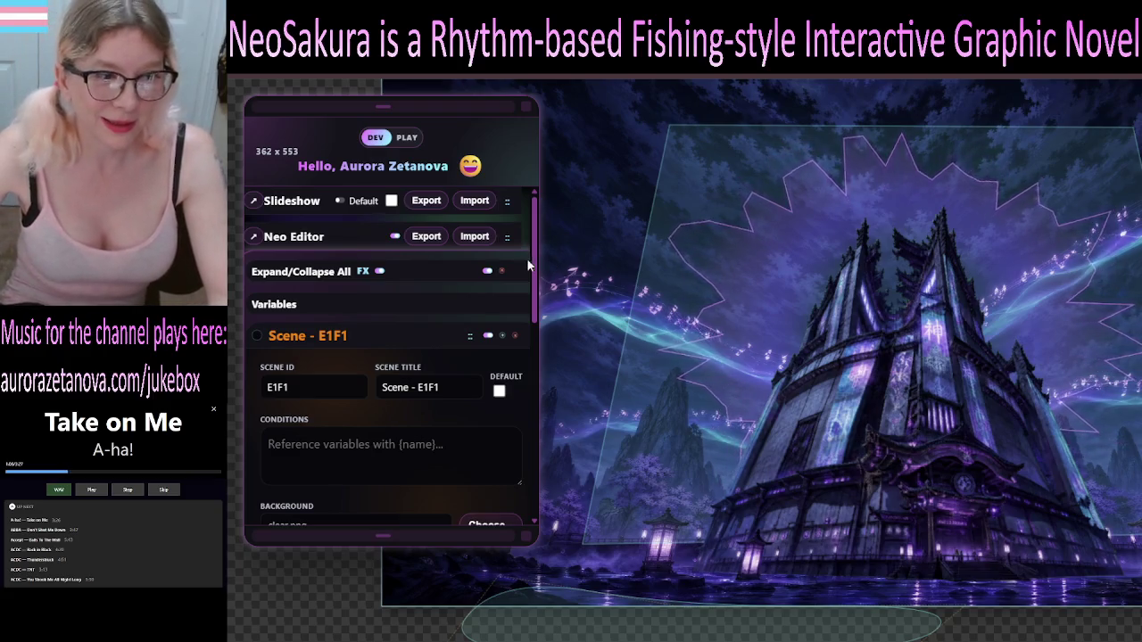
mouse_move(534, 268)
left_mouse_down()
mouse_move(544, 465)
mouse_move(549, 417)
left_mouse_up()
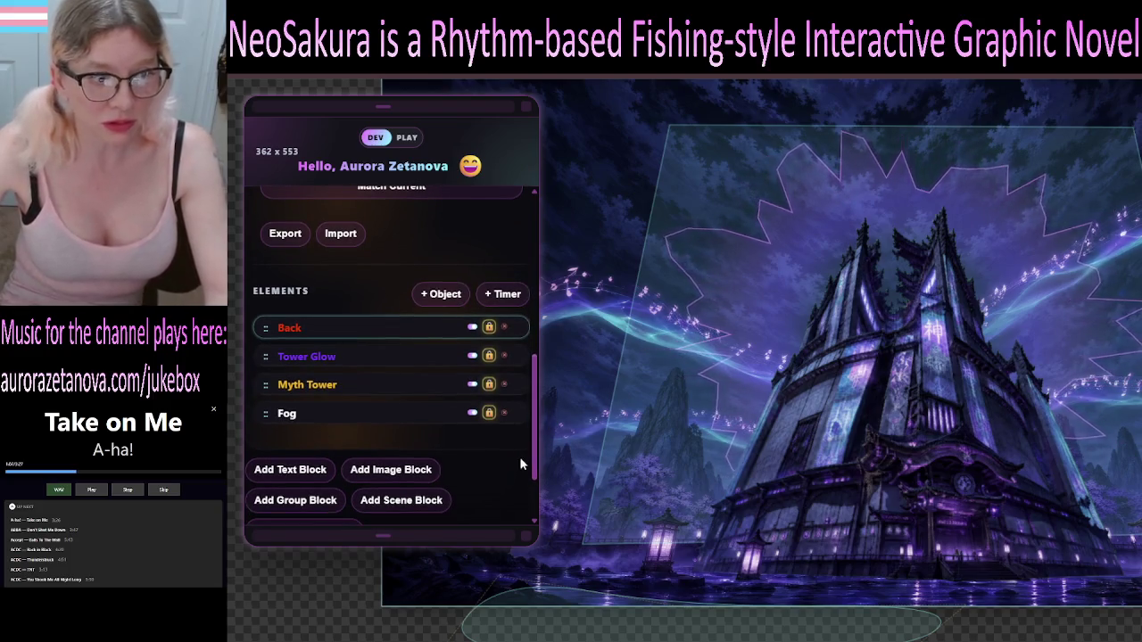